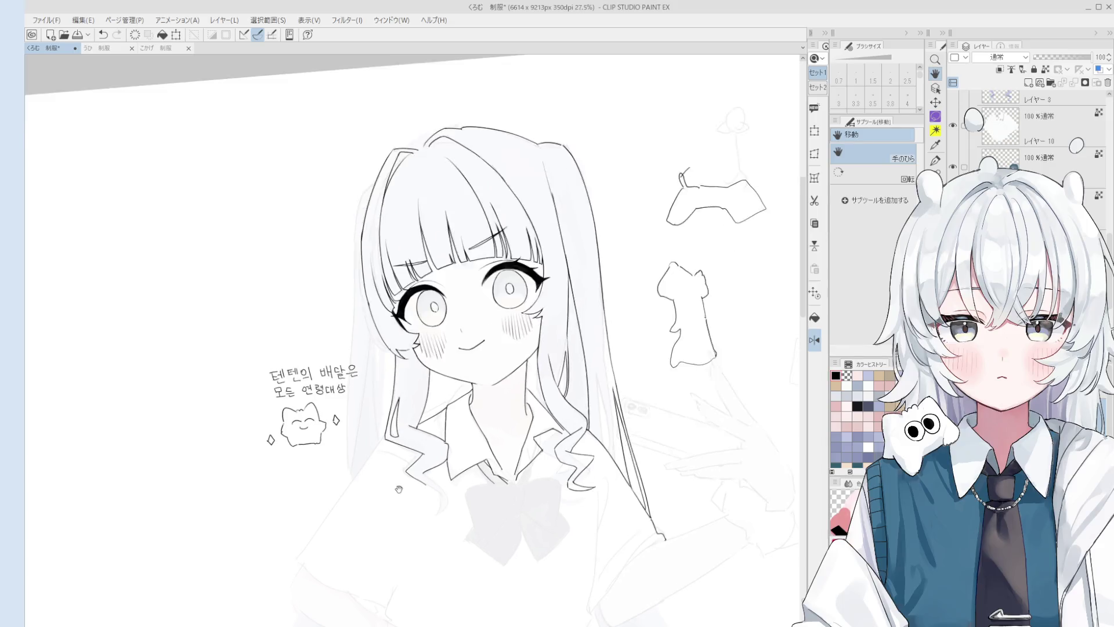
Step: Ink the collar's left edge as one clean line and extend it downward
{"action": "key", "text": "e"}
{"action": "key", "text": "p"}
{"action": "key", "text": "ctrl+z"}
{"action": "mouse_move", "coordinate": [463, 412]}
{"action": "left_mouse_down"}
{"action": "mouse_move", "coordinate": [464, 461]}
{"action": "mouse_move", "coordinate": [450, 450]}
{"action": "left_mouse_up"}
{"action": "scroll", "coordinate": [464, 461], "scroll_direction": "down", "scroll_amount": 3}
{"action": "key", "text": "h"}
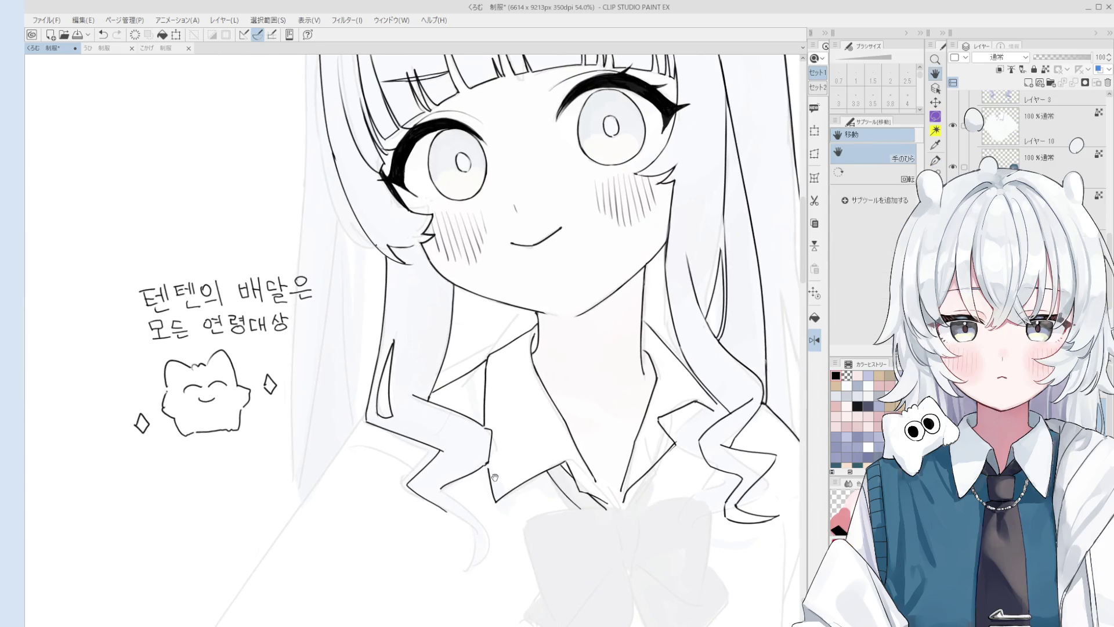
{"action": "key", "text": "p"}
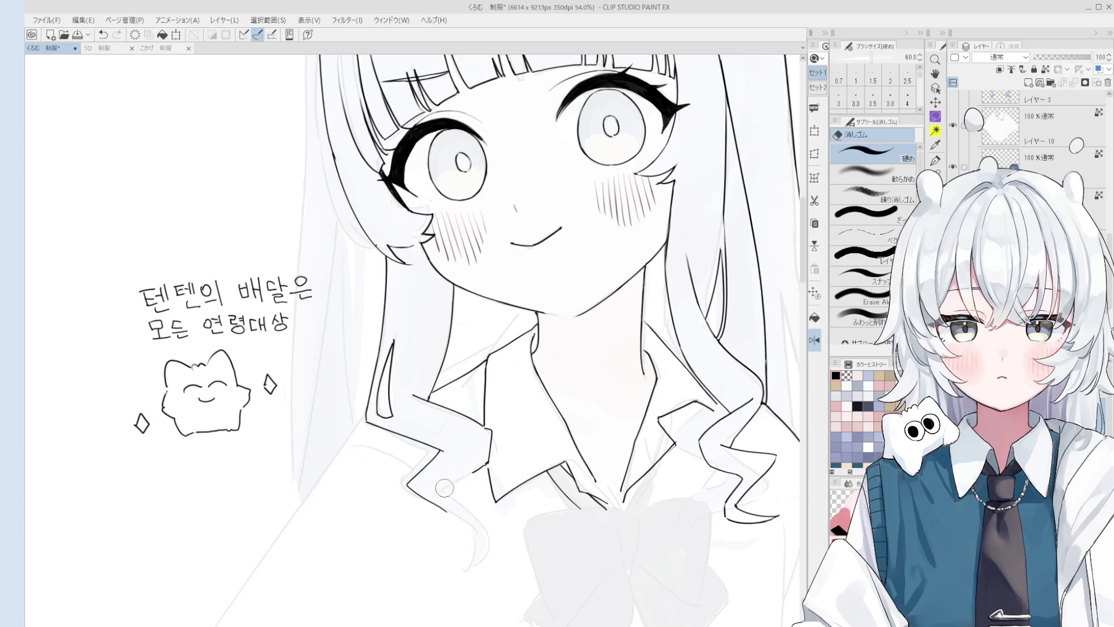
{"action": "left_click_drag", "start_coordinate": [488, 463], "coordinate": [495, 500]}
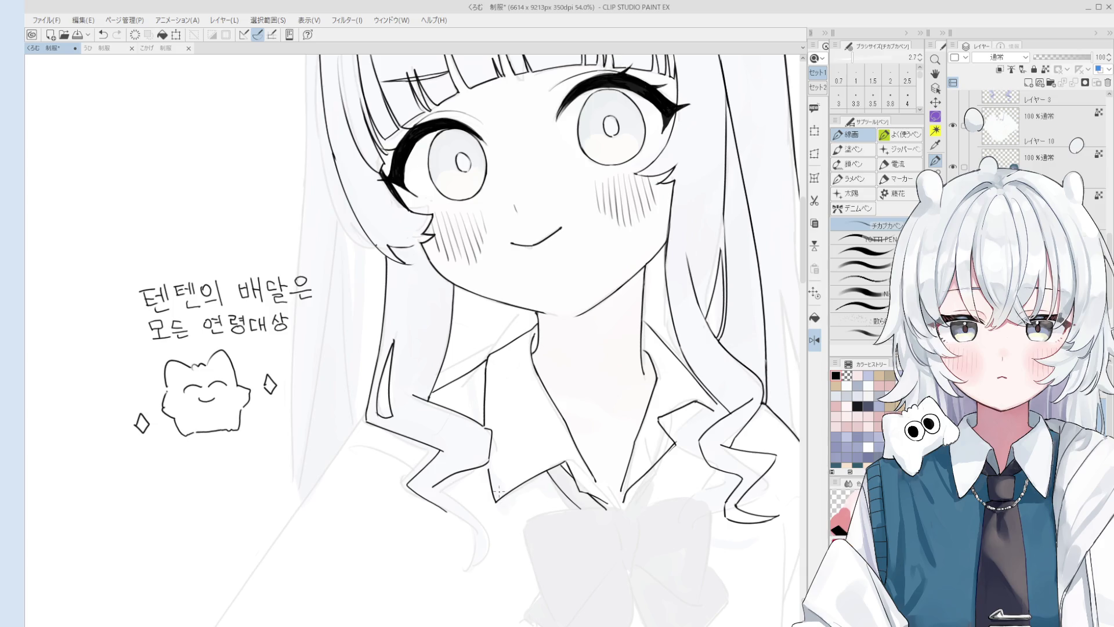
{"action": "left_click_drag", "start_coordinate": [498, 486], "coordinate": [495, 500]}
Step: Ink the stroke from the collar corner down-left, retrying it thinner at pen size 1.5
{"action": "key", "text": "e"}
{"action": "scroll", "coordinate": [355, 476], "scroll_direction": "up", "scroll_amount": 2}
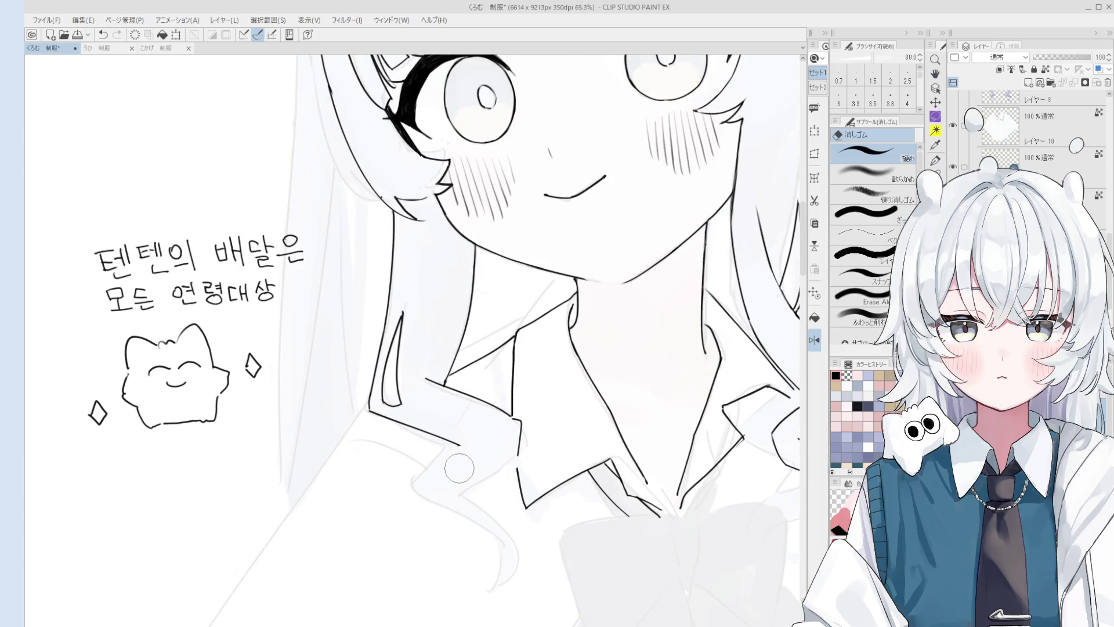
{"action": "key", "text": "p"}
{"action": "mouse_move", "coordinate": [461, 445]}
{"action": "left_mouse_down"}
{"action": "mouse_move", "coordinate": [430, 510]}
{"action": "mouse_move", "coordinate": [430, 472]}
{"action": "mouse_move", "coordinate": [426, 499]}
{"action": "left_mouse_up"}
{"action": "key", "text": "ctrl+z"}
Step: Undo the failed corner attempts and try a short curved collar stroke
{"action": "key", "text": "ctrl+z"}
{"action": "key", "text": "ctrl+z"}
{"action": "key", "text": "bracketleft"}
{"action": "mouse_move", "coordinate": [463, 445]}
{"action": "left_mouse_down"}
{"action": "mouse_move", "coordinate": [429, 493]}
{"action": "mouse_move", "coordinate": [432, 470]}
{"action": "mouse_move", "coordinate": [426, 510]}
{"action": "mouse_move", "coordinate": [458, 464]}
{"action": "mouse_move", "coordinate": [421, 482]}
{"action": "mouse_move", "coordinate": [452, 503]}
{"action": "left_mouse_up"}
{"action": "key", "text": "ctrl+z"}
{"action": "key", "text": "bracketleft"}
{"action": "key", "text": "ctrl+z"}
{"action": "key", "text": "e"}
{"action": "key", "text": "ctrl+z"}
{"action": "key", "text": "p"}
Step: Ink the lines across the collar's lower V, undoing strokes that miss
{"action": "key", "text": "ctrl+z"}
{"action": "mouse_move", "coordinate": [518, 458]}
{"action": "left_mouse_down"}
{"action": "mouse_move", "coordinate": [458, 492]}
{"action": "mouse_move", "coordinate": [516, 477]}
{"action": "mouse_move", "coordinate": [487, 484]}
{"action": "mouse_move", "coordinate": [482, 475]}
{"action": "mouse_move", "coordinate": [490, 500]}
{"action": "left_mouse_up"}
{"action": "key", "text": "ctrl+z"}
{"action": "key", "text": "ctrl+z"}
{"action": "key", "text": "ctrl+z"}
{"action": "key", "text": "ctrl+z"}
{"action": "key", "text": "ctrl+z"}
{"action": "key", "text": "ctrl+z"}
{"action": "key", "text": "ctrl+z"}
{"action": "scroll", "coordinate": [482, 474], "scroll_direction": "down", "scroll_amount": 1}
{"action": "key", "text": "ctrl+z"}
{"action": "key", "text": "ctrl+z"}
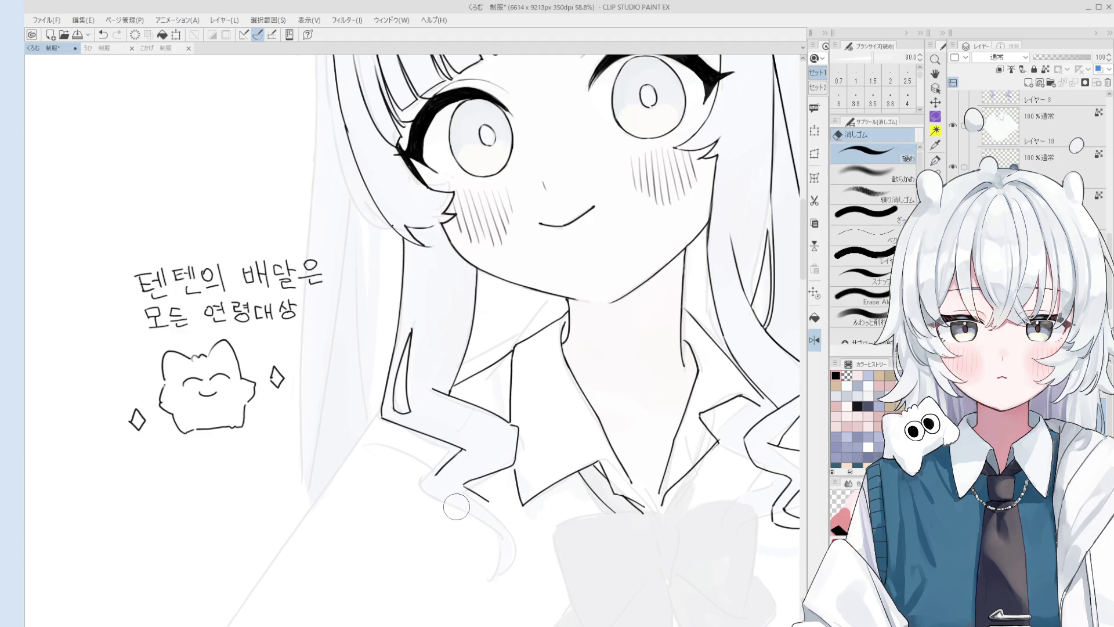
{"action": "mouse_move", "coordinate": [435, 476]}
{"action": "left_mouse_down"}
{"action": "mouse_move", "coordinate": [439, 488]}
{"action": "mouse_move", "coordinate": [485, 490]}
{"action": "mouse_move", "coordinate": [513, 457]}
{"action": "left_mouse_up"}
{"action": "key", "text": "ctrl+z"}
{"action": "scroll", "coordinate": [464, 476], "scroll_direction": "down", "scroll_amount": 1}
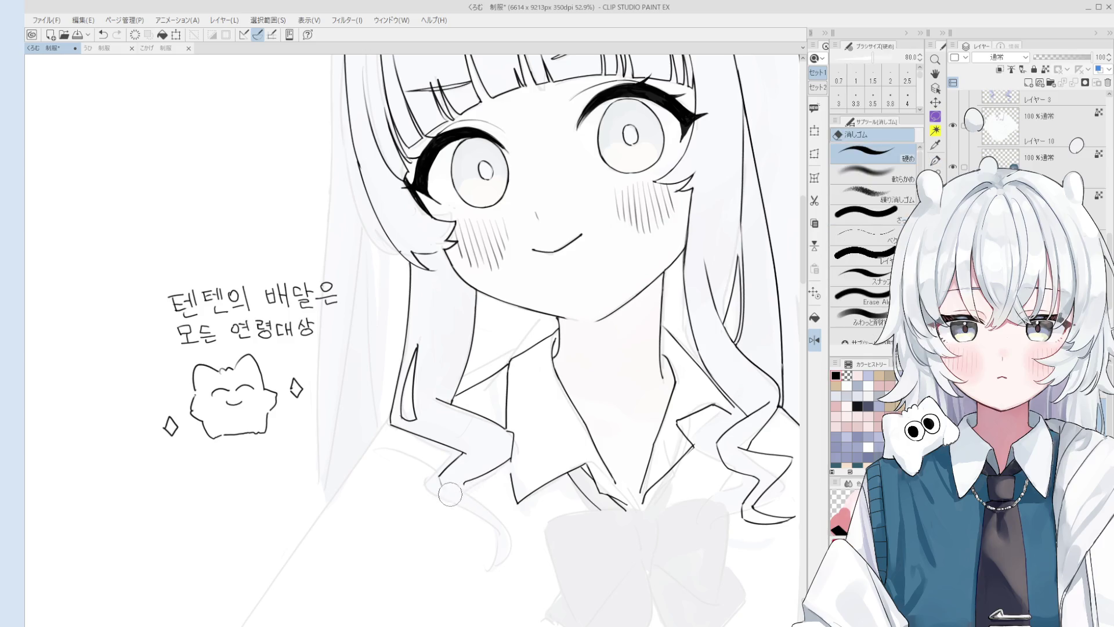
{"action": "key", "text": "ctrl+z"}
{"action": "left_click_drag", "start_coordinate": [452, 491], "coordinate": [497, 521]}
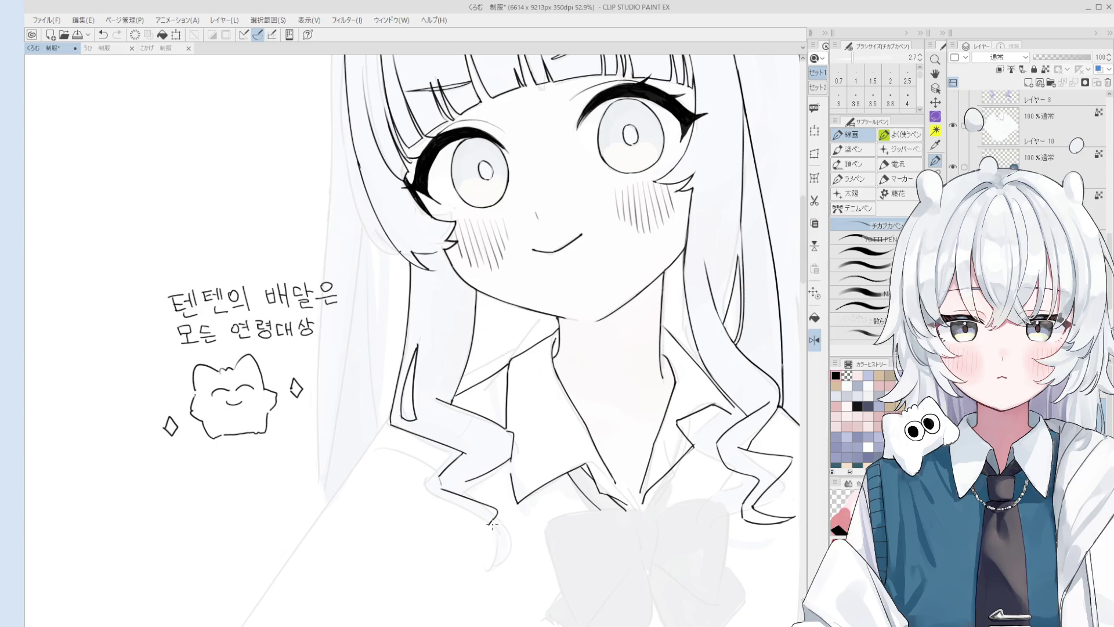
{"action": "mouse_move", "coordinate": [467, 481]}
{"action": "left_mouse_down"}
{"action": "mouse_move", "coordinate": [504, 508]}
{"action": "mouse_move", "coordinate": [482, 542]}
{"action": "left_mouse_up"}
{"action": "key", "text": "ctrl+z"}
{"action": "key", "text": "ctrl+z"}
Step: Redraw the short ending of the lower hair curl
{"action": "scroll", "coordinate": [497, 530], "scroll_direction": "down", "scroll_amount": 5}
{"action": "scroll", "coordinate": [497, 523], "scroll_direction": "up", "scroll_amount": 3}
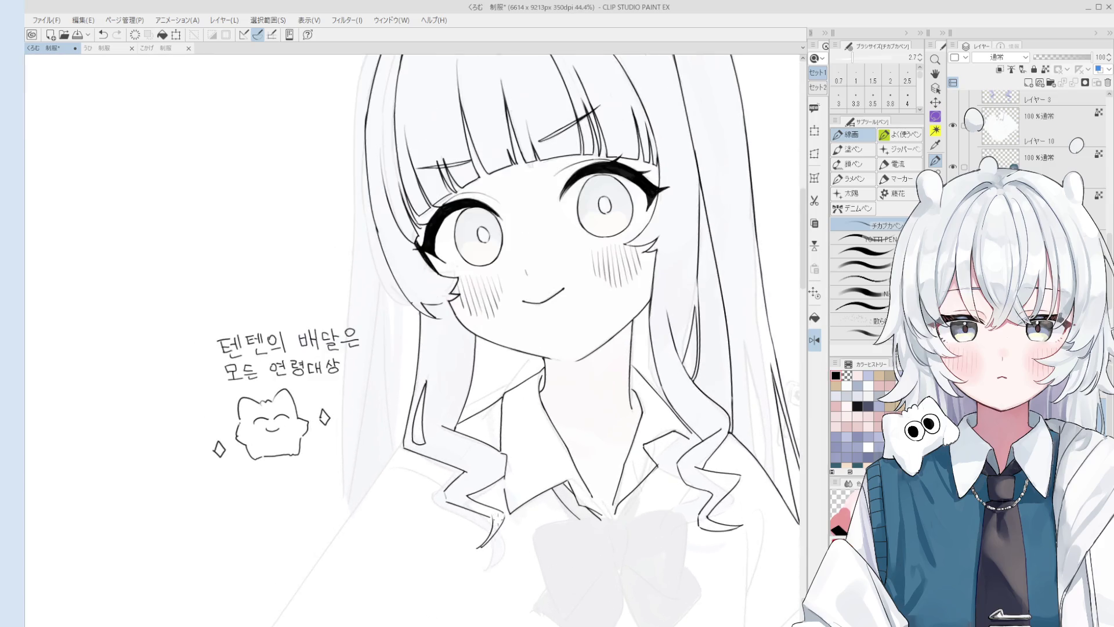
{"action": "key", "text": "ctrl+z"}
{"action": "mouse_move", "coordinate": [497, 510]}
{"action": "left_mouse_down"}
{"action": "mouse_move", "coordinate": [466, 548]}
{"action": "mouse_move", "coordinate": [485, 553]}
{"action": "left_mouse_up"}
{"action": "key", "text": "ctrl+z"}
{"action": "key", "text": "ctrl+z"}
{"action": "key", "text": "ctrl+y"}
{"action": "key", "text": "ctrl+z"}
{"action": "key", "text": "ctrl+y"}
{"action": "key", "text": "e"}
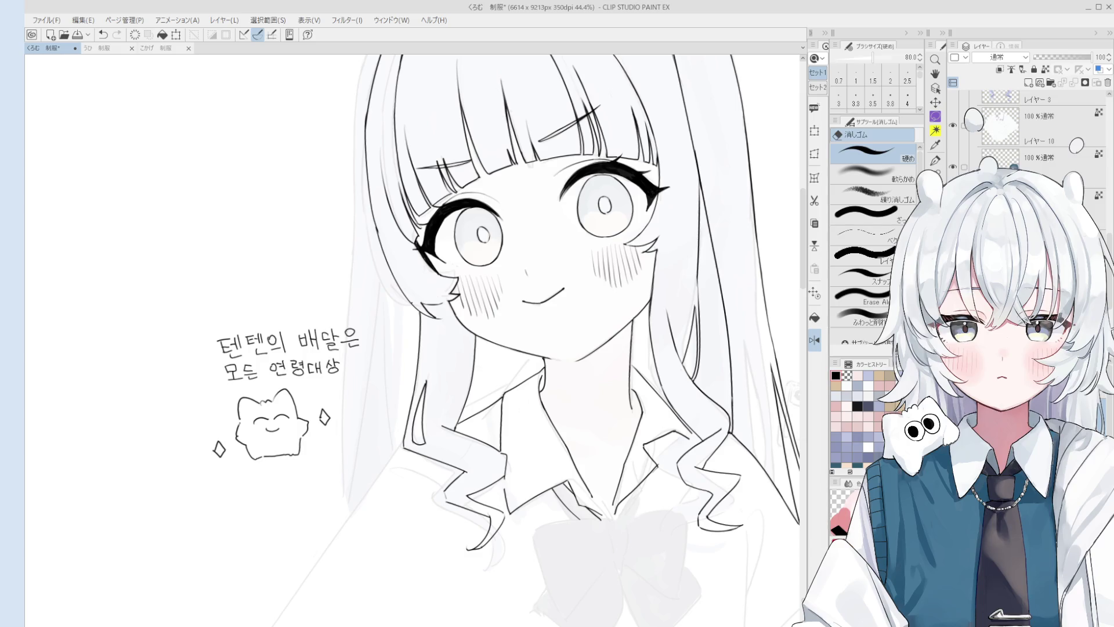
Step: Erase the rough figure sketch and start the bear's head arc and back line
{"action": "scroll", "coordinate": [572, 355], "scroll_direction": "down", "scroll_amount": 3}
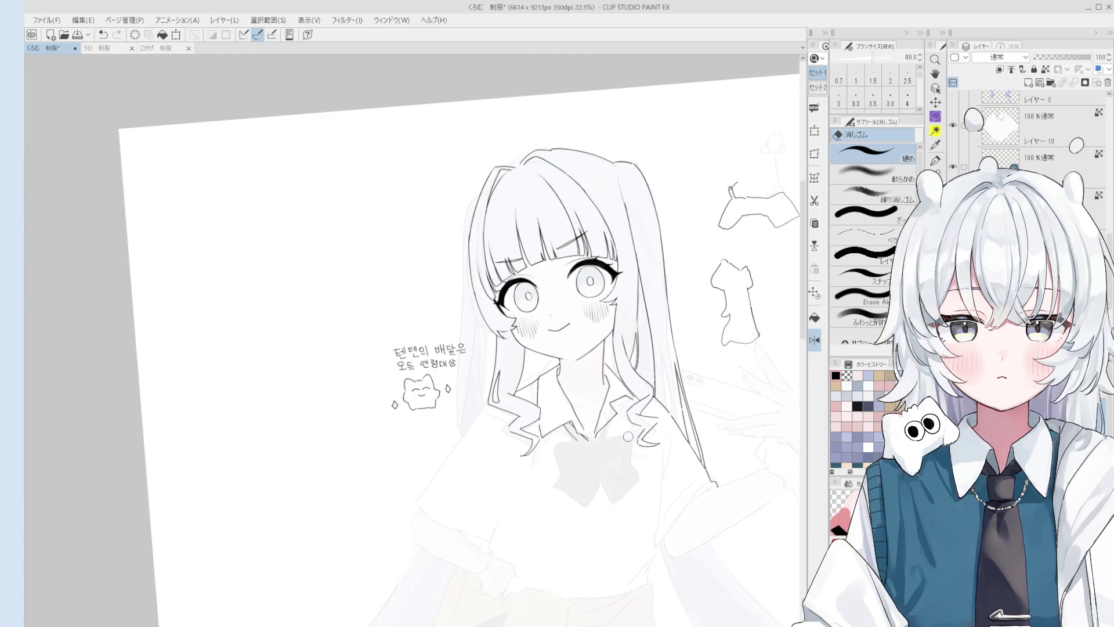
{"action": "scroll", "coordinate": [519, 447], "scroll_direction": "up", "scroll_amount": 3}
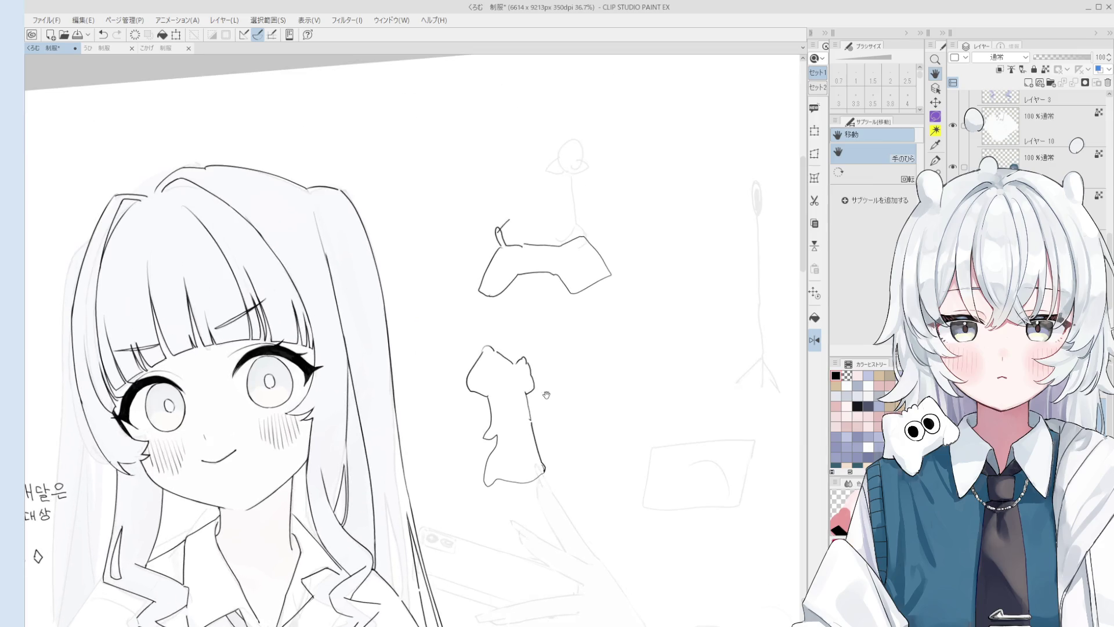
{"action": "left_click_drag", "start_coordinate": [519, 447], "coordinate": [522, 468]}
{"action": "scroll", "coordinate": [511, 415], "scroll_direction": "up", "scroll_amount": 2}
{"action": "key", "text": "p"}
{"action": "mouse_move", "coordinate": [504, 319]}
{"action": "left_mouse_down"}
{"action": "mouse_move", "coordinate": [526, 318]}
{"action": "mouse_move", "coordinate": [467, 355]}
{"action": "mouse_move", "coordinate": [494, 380]}
{"action": "left_mouse_up"}
{"action": "key", "text": "ctrl+z"}
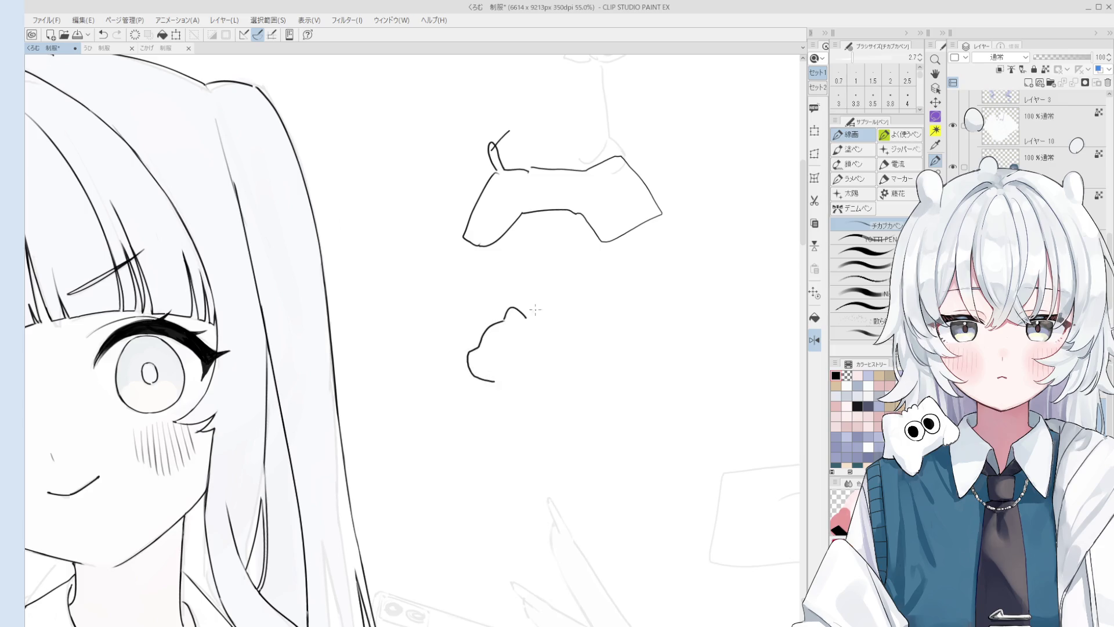
{"action": "key", "text": "ctrl+z"}
{"action": "mouse_move", "coordinate": [524, 318]}
{"action": "left_mouse_down"}
{"action": "mouse_move", "coordinate": [554, 342]}
{"action": "mouse_move", "coordinate": [562, 298]}
{"action": "mouse_move", "coordinate": [585, 328]}
{"action": "mouse_move", "coordinate": [593, 368]}
{"action": "left_mouse_up"}
Step: Dot in the noses and eyes of both bears with the pen at size 3.5
{"action": "scroll", "coordinate": [568, 312], "scroll_direction": "up", "scroll_amount": 3}
{"action": "left_click_drag", "start_coordinate": [540, 304], "coordinate": [559, 309]}
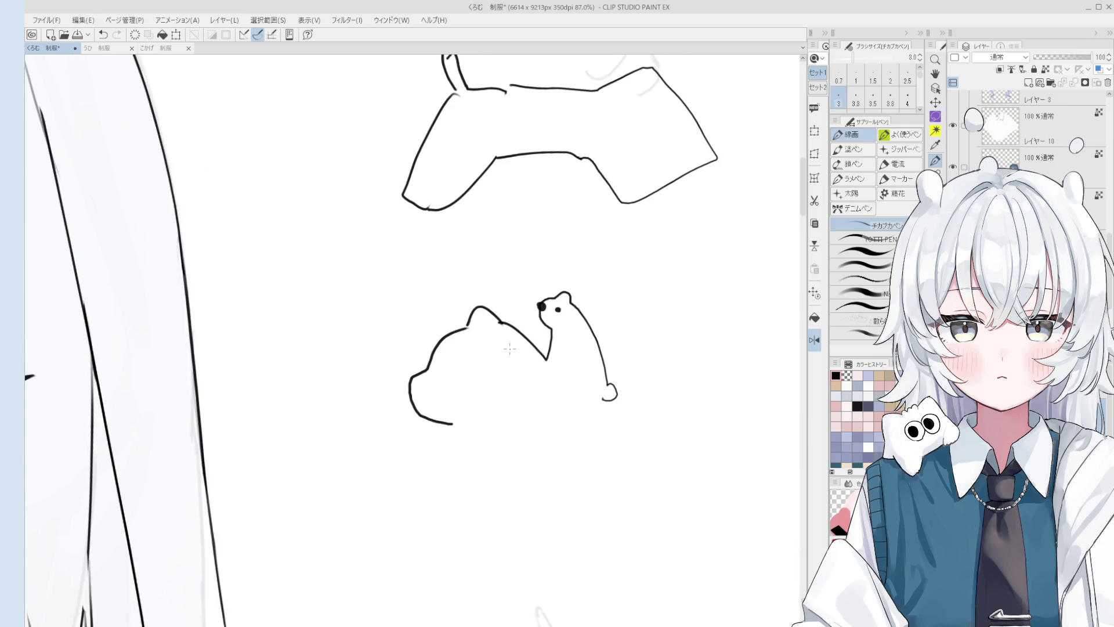
{"action": "key", "text": "]"}
{"action": "mouse_move", "coordinate": [408, 383]}
{"action": "left_mouse_down"}
{"action": "mouse_move", "coordinate": [460, 359]}
{"action": "mouse_move", "coordinate": [484, 366]}
{"action": "mouse_move", "coordinate": [464, 392]}
{"action": "left_mouse_up"}
{"action": "scroll", "coordinate": [462, 358], "scroll_direction": "down", "scroll_amount": 3}
{"action": "key", "text": "ctrl+z"}
{"action": "mouse_move", "coordinate": [468, 332]}
{"action": "left_mouse_down"}
{"action": "mouse_move", "coordinate": [486, 353]}
{"action": "mouse_move", "coordinate": [462, 390]}
{"action": "mouse_move", "coordinate": [483, 380]}
{"action": "mouse_move", "coordinate": [462, 393]}
{"action": "mouse_move", "coordinate": [467, 412]}
{"action": "mouse_move", "coordinate": [439, 462]}
{"action": "mouse_move", "coordinate": [449, 402]}
{"action": "mouse_move", "coordinate": [458, 416]}
{"action": "left_mouse_up"}
{"action": "key", "text": "ctrl+z"}
Step: Knot the balloon top and draw the bear's body line down from the paw at size 3.0
{"action": "key", "text": "ctrl+minus"}
{"action": "left_click_drag", "start_coordinate": [528, 431], "coordinate": [505, 409]}
{"action": "left_click_drag", "start_coordinate": [470, 372], "coordinate": [460, 461]}
{"action": "key", "text": "ctrl+z"}
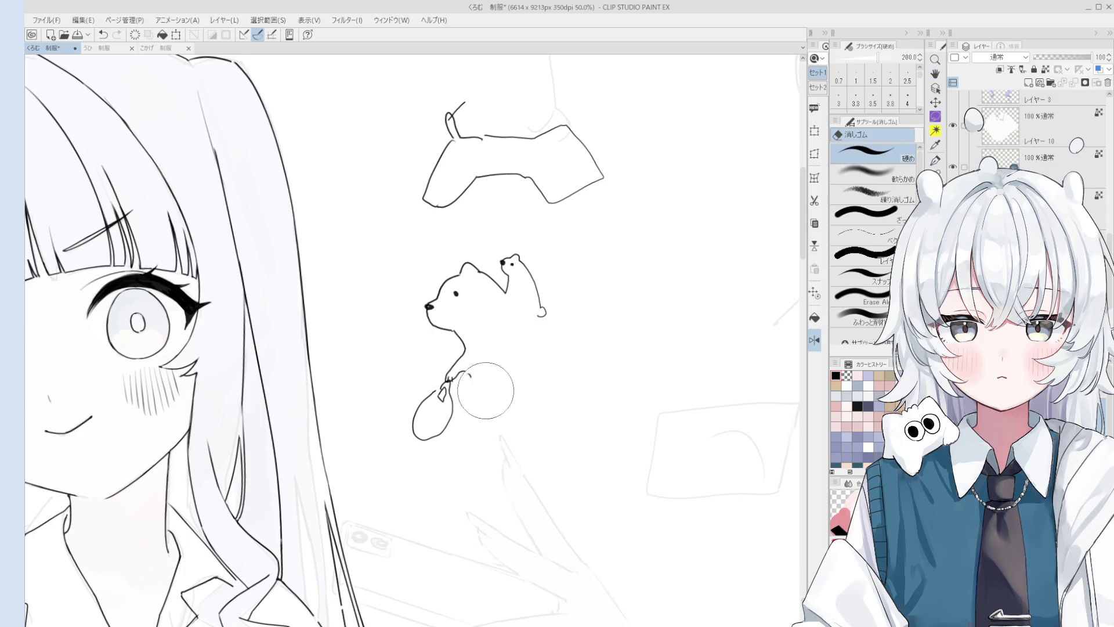
{"action": "key", "text": "bracketright"}
{"action": "key", "text": "ctrl+z"}
{"action": "mouse_move", "coordinate": [471, 376]}
{"action": "left_mouse_down"}
{"action": "mouse_move", "coordinate": [456, 480]}
{"action": "mouse_move", "coordinate": [559, 472]}
{"action": "mouse_move", "coordinate": [548, 459]}
{"action": "mouse_move", "coordinate": [566, 476]}
{"action": "mouse_move", "coordinate": [538, 390]}
{"action": "mouse_move", "coordinate": [546, 367]}
{"action": "left_mouse_up"}
Step: Erase the tail curl and extend the bear's back line upward
{"action": "key", "text": "e"}
{"action": "key", "text": "p"}
{"action": "key", "text": "e"}
{"action": "key", "text": "p"}
{"action": "key", "text": "ctrl+z"}
{"action": "left_click_drag", "start_coordinate": [543, 406], "coordinate": [546, 323]}
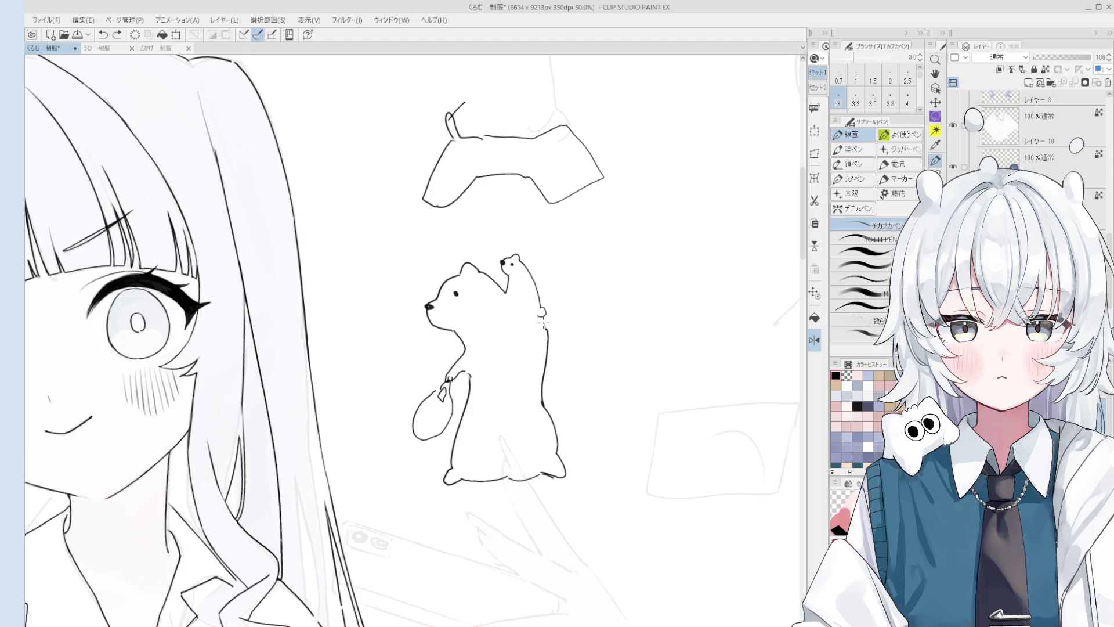
Step: Lasso the small bear on the arm and rotate it slightly
{"action": "key", "text": "e"}
{"action": "key", "text": "m"}
{"action": "mouse_move", "coordinate": [505, 293]}
{"action": "left_mouse_down"}
{"action": "mouse_move", "coordinate": [558, 311]}
{"action": "mouse_move", "coordinate": [513, 305]}
{"action": "left_mouse_up"}
{"action": "left_click", "coordinate": [568, 351]}
{"action": "mouse_move", "coordinate": [560, 332]}
{"action": "left_mouse_down"}
{"action": "mouse_move", "coordinate": [559, 318]}
{"action": "mouse_move", "coordinate": [554, 336]}
{"action": "left_mouse_up"}
Step: Confirm the small bear's rotation, deselect, and zoom out to show the whole drawing
{"action": "left_click", "coordinate": [502, 367]}
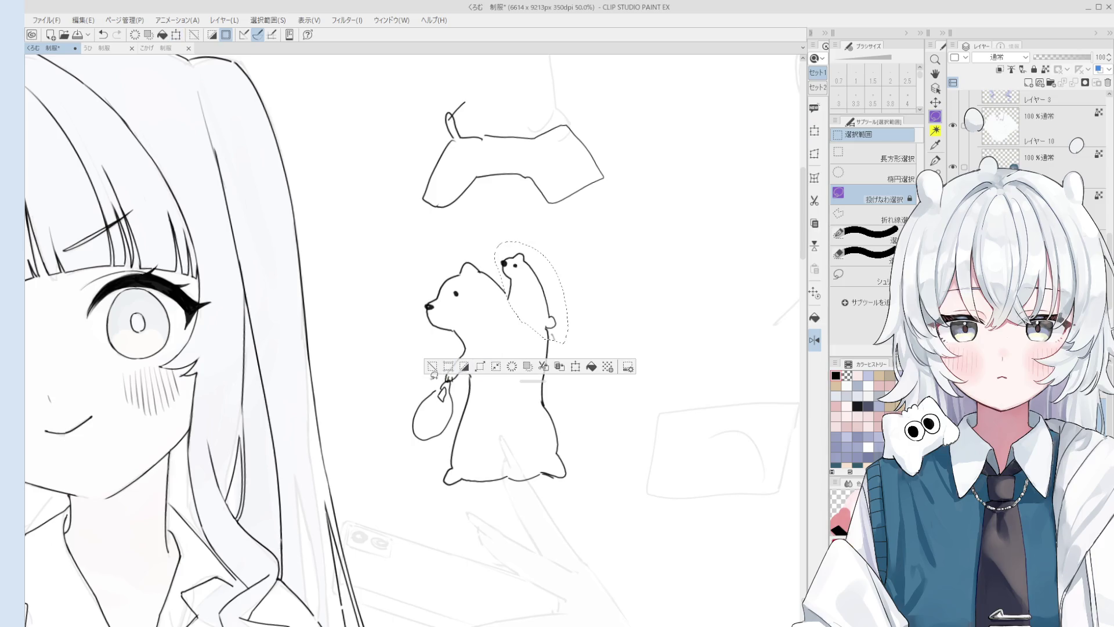
{"action": "key", "text": "ctrl+d"}
{"action": "scroll", "coordinate": [502, 368], "scroll_direction": "down", "scroll_amount": 2}
{"action": "scroll", "coordinate": [447, 357], "scroll_direction": "down", "scroll_amount": 1}
{"action": "left_click_drag", "start_coordinate": [447, 357], "coordinate": [517, 384]}
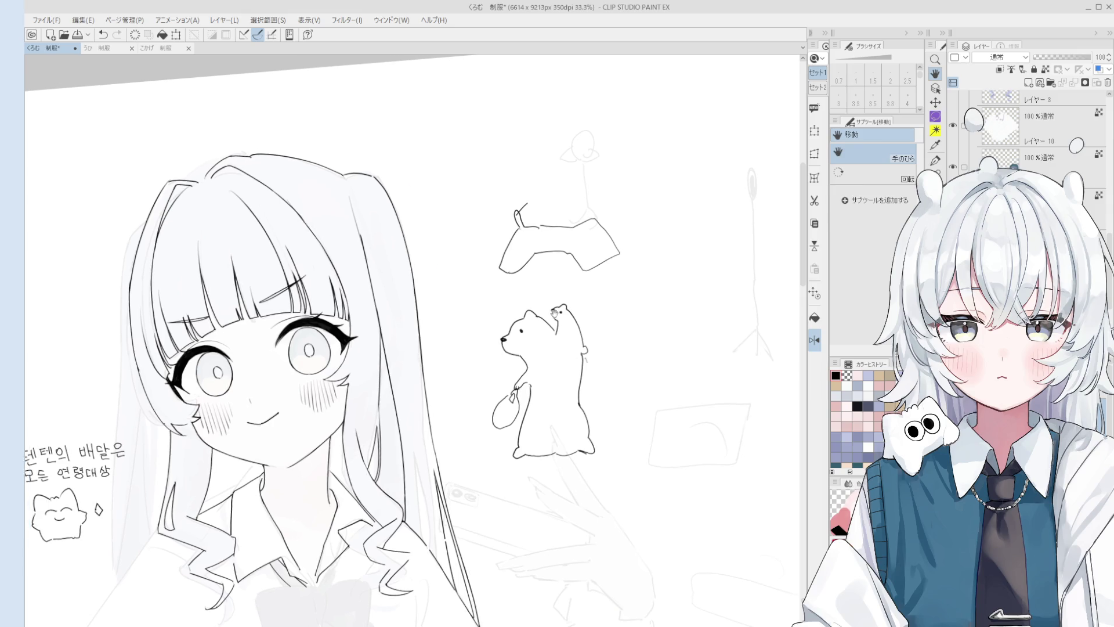
Step: Lasso the strands on the left of the bangs and start a transform on them
{"action": "scroll", "coordinate": [540, 296], "scroll_direction": "down", "scroll_amount": 5}
{"action": "left_click_drag", "start_coordinate": [464, 406], "coordinate": [539, 296]}
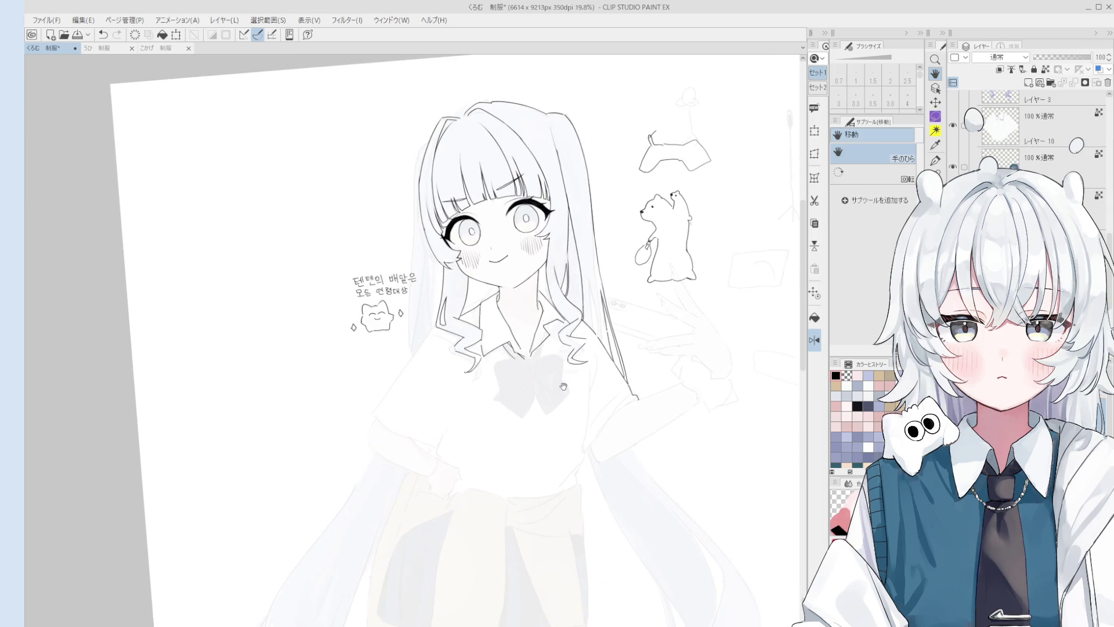
{"action": "scroll", "coordinate": [467, 207], "scroll_direction": "up", "scroll_amount": 5}
{"action": "key", "text": "o"}
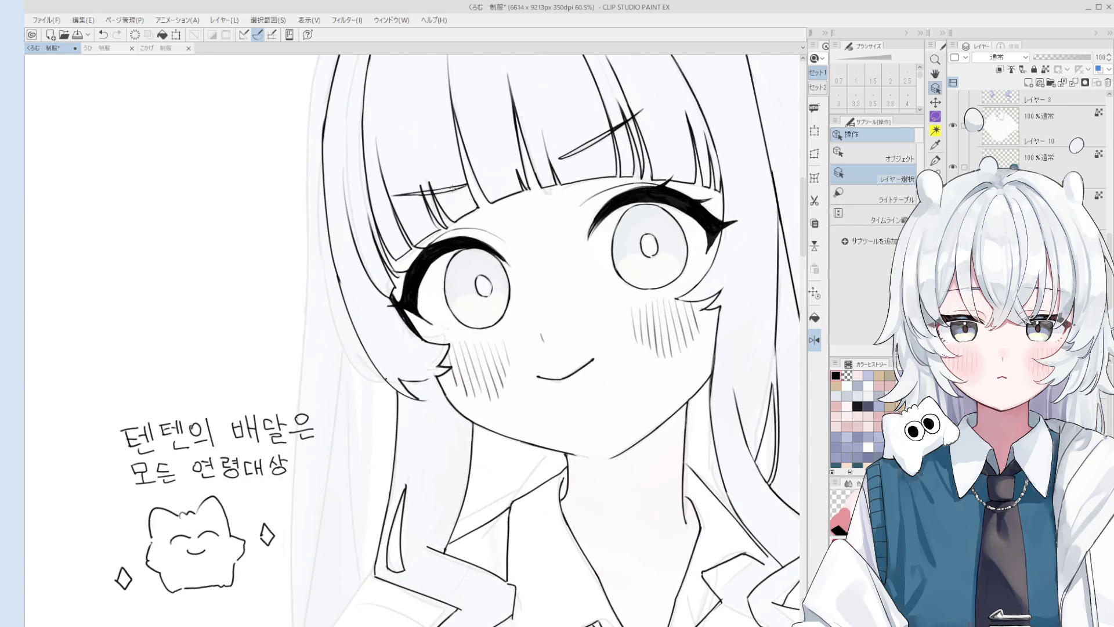
{"action": "key", "text": "m"}
{"action": "left_click_drag", "start_coordinate": [406, 155], "coordinate": [400, 158]}
{"action": "key", "text": "ctrl+t"}
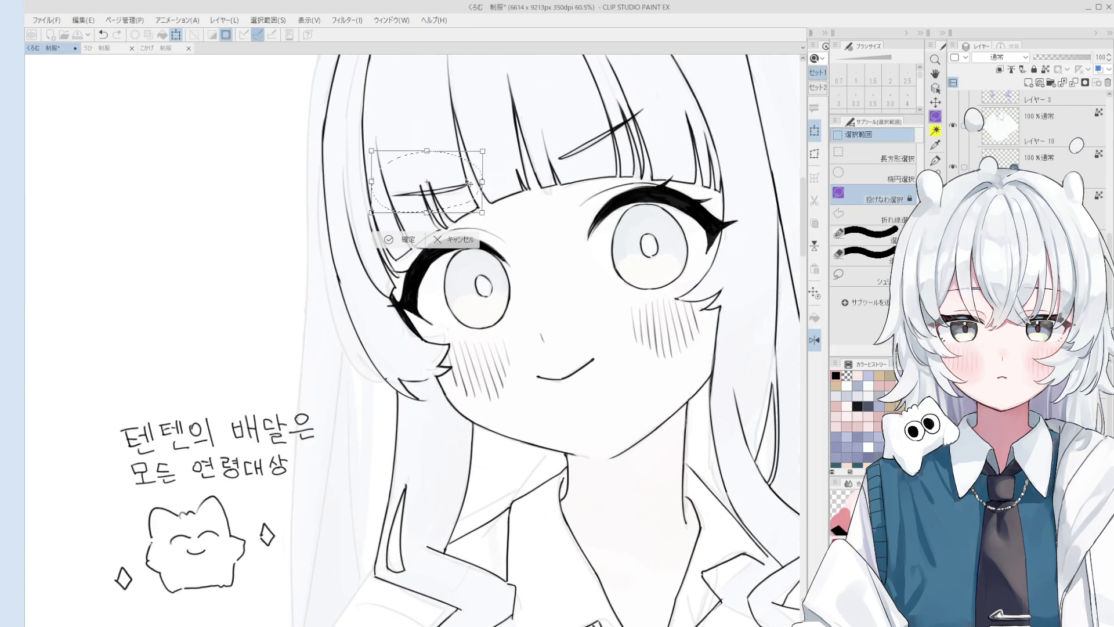
Step: Close the bangs transform unchanged, deselect, and erase the end of the diagonal bang line
{"action": "left_click", "coordinate": [454, 242]}
{"action": "key", "text": "o"}
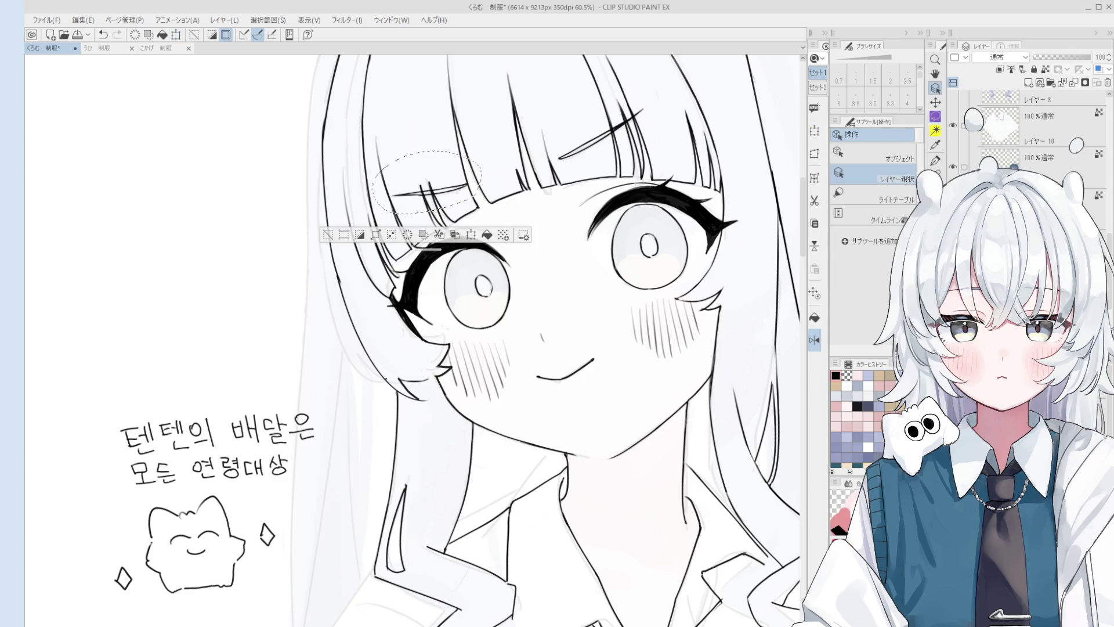
{"action": "key", "text": "ctrl+t"}
{"action": "scroll", "coordinate": [467, 202], "scroll_direction": "down", "scroll_amount": 3}
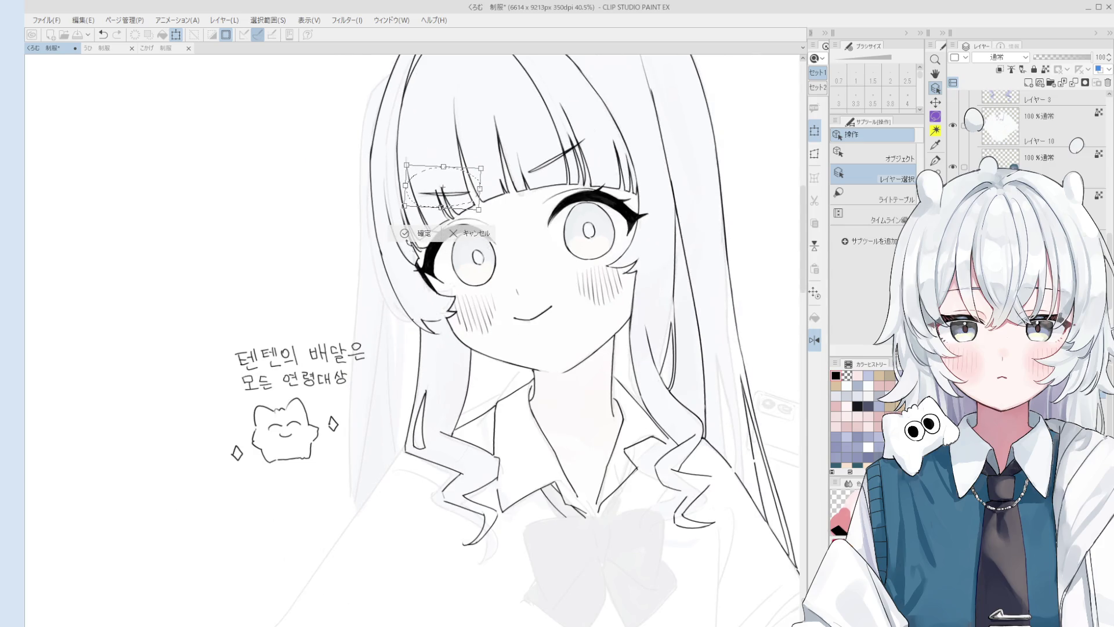
{"action": "left_click", "coordinate": [413, 228]}
{"action": "key", "text": "ctrl+d"}
{"action": "key", "text": "e"}
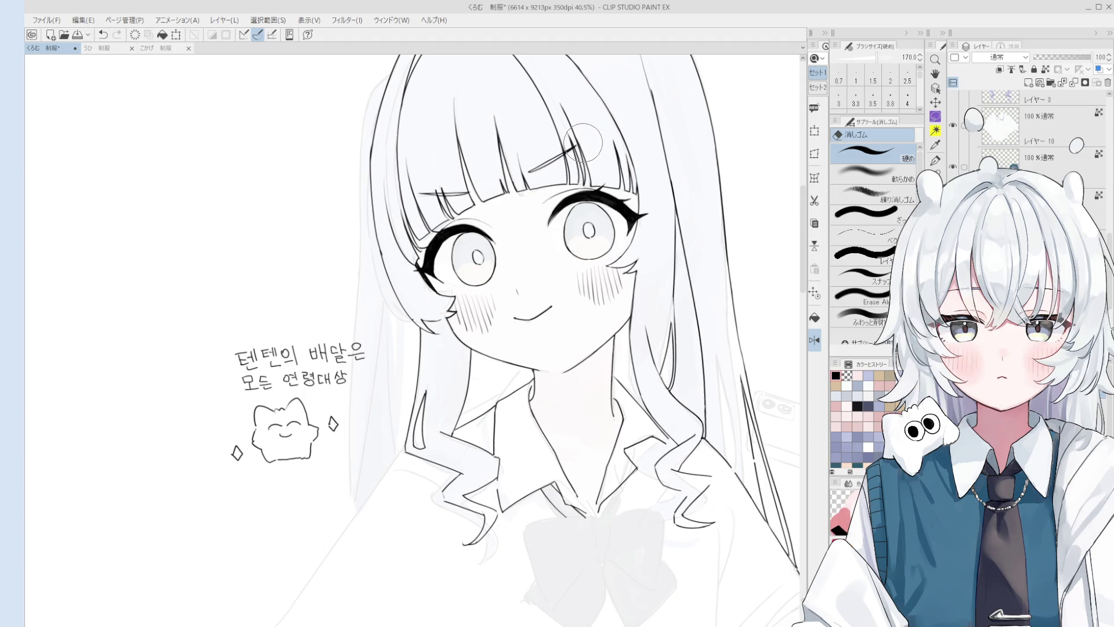
{"action": "left_click_drag", "start_coordinate": [582, 141], "coordinate": [577, 164]}
Step: Trace the bow's left edge with the pen, retrying the stroke
{"action": "scroll", "coordinate": [490, 434], "scroll_direction": "down", "scroll_amount": 5}
{"action": "left_click_drag", "start_coordinate": [489, 434], "coordinate": [571, 399]}
{"action": "scroll", "coordinate": [570, 400], "scroll_direction": "up", "scroll_amount": 3}
{"action": "scroll", "coordinate": [528, 451], "scroll_direction": "up", "scroll_amount": 2}
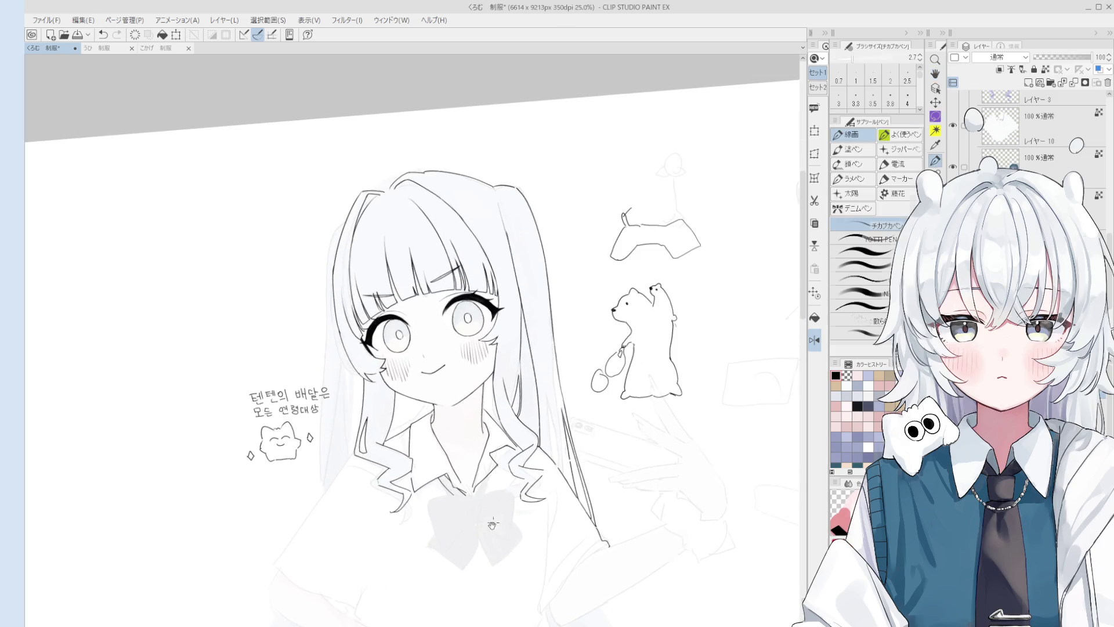
{"action": "key", "text": "p"}
{"action": "scroll", "coordinate": [528, 400], "scroll_direction": "up", "scroll_amount": 1}
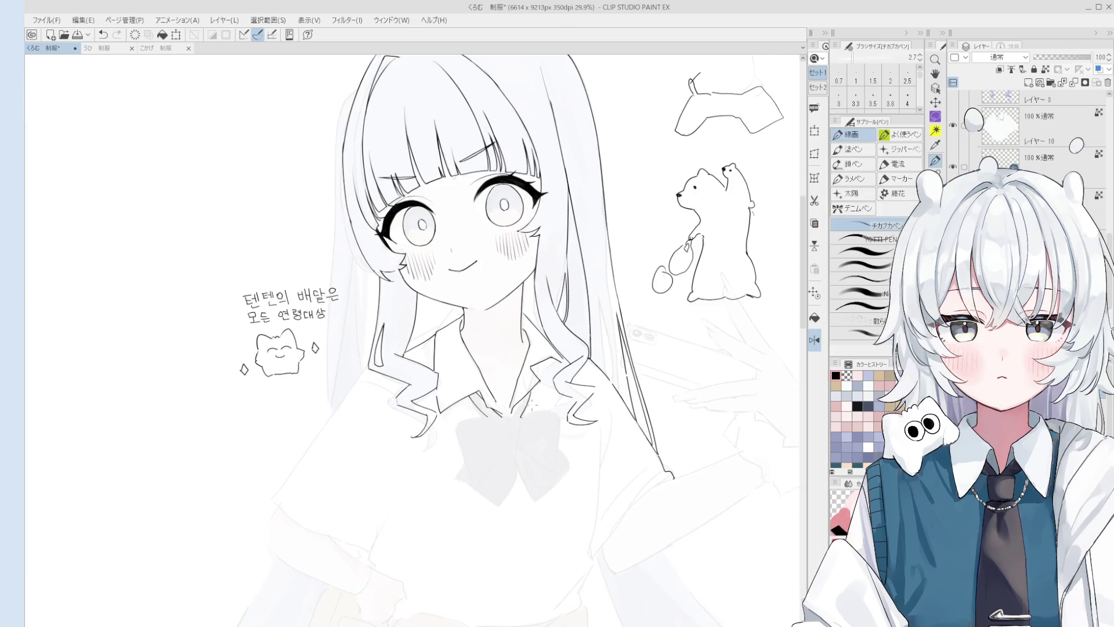
{"action": "key", "text": "ctrl+z"}
{"action": "key", "text": "ctrl+z"}
{"action": "mouse_move", "coordinate": [458, 424]}
{"action": "left_mouse_down"}
{"action": "mouse_move", "coordinate": [473, 476]}
{"action": "mouse_move", "coordinate": [514, 443]}
{"action": "left_mouse_up"}
Step: Erase the bow's dark outline strokes and redraw the left edge toward the knot
{"action": "key", "text": "ctrl+z"}
{"action": "key", "text": "e"}
{"action": "scroll", "coordinate": [516, 455], "scroll_direction": "up", "scroll_amount": 2}
{"action": "mouse_move", "coordinate": [510, 448]}
{"action": "left_mouse_down"}
{"action": "mouse_move", "coordinate": [467, 472]}
{"action": "mouse_move", "coordinate": [430, 433]}
{"action": "mouse_move", "coordinate": [453, 467]}
{"action": "left_mouse_up"}
{"action": "key", "text": "p"}
{"action": "key", "text": "ctrl+z"}
{"action": "key", "text": "ctrl+z"}
{"action": "mouse_move", "coordinate": [428, 407]}
{"action": "left_mouse_down"}
{"action": "mouse_move", "coordinate": [455, 471]}
{"action": "mouse_move", "coordinate": [479, 469]}
{"action": "mouse_move", "coordinate": [502, 444]}
{"action": "left_mouse_up"}
{"action": "key", "text": "ctrl+z"}
{"action": "key", "text": "ctrl+z"}
{"action": "mouse_move", "coordinate": [456, 477]}
{"action": "left_mouse_down"}
{"action": "mouse_move", "coordinate": [500, 451]}
{"action": "mouse_move", "coordinate": [508, 434]}
{"action": "mouse_move", "coordinate": [459, 480]}
{"action": "mouse_move", "coordinate": [502, 430]}
{"action": "left_mouse_up"}
{"action": "key", "text": "ctrl+z"}
{"action": "key", "text": "ctrl+z"}
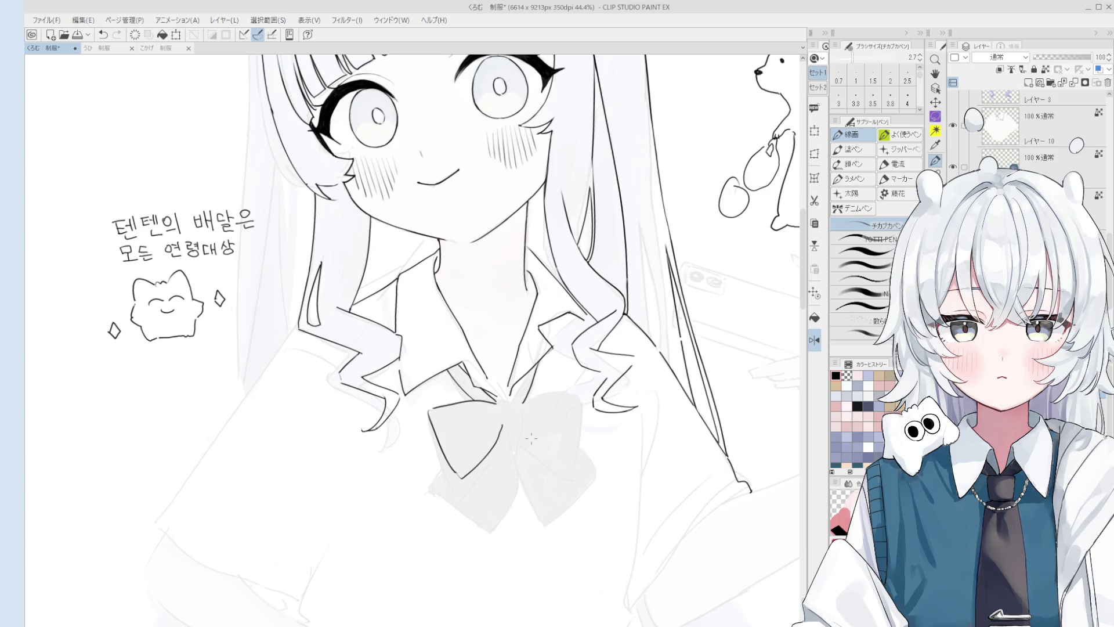
Step: Draw a short line at the bow knot and erase stray lines beside it
{"action": "scroll", "coordinate": [525, 421], "scroll_direction": "up", "scroll_amount": 3}
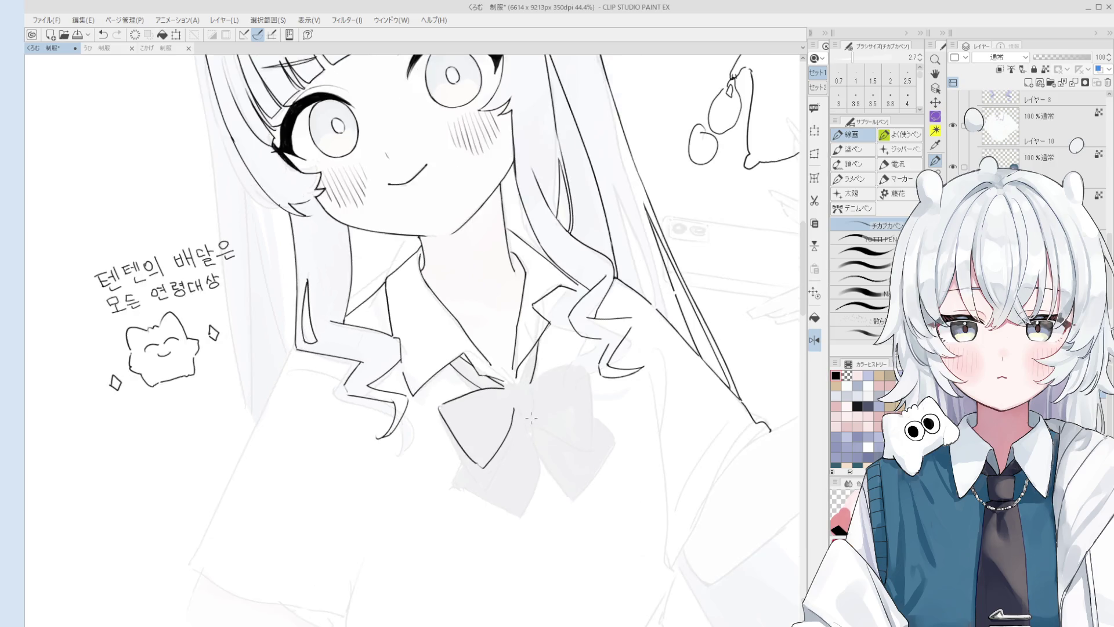
{"action": "key", "text": "ctrl+z"}
{"action": "mouse_move", "coordinate": [499, 413]}
{"action": "left_mouse_down"}
{"action": "mouse_move", "coordinate": [520, 381]}
{"action": "mouse_move", "coordinate": [527, 403]}
{"action": "mouse_move", "coordinate": [510, 410]}
{"action": "mouse_move", "coordinate": [558, 363]}
{"action": "mouse_move", "coordinate": [546, 355]}
{"action": "mouse_move", "coordinate": [572, 341]}
{"action": "mouse_move", "coordinate": [595, 392]}
{"action": "left_mouse_up"}
{"action": "scroll", "coordinate": [508, 388], "scroll_direction": "down", "scroll_amount": 1}
{"action": "key", "text": "ctrl+z"}
{"action": "key", "text": "ctrl+z"}
{"action": "key", "text": "ctrl+z"}
{"action": "key", "text": "e"}
{"action": "key", "text": "p"}
{"action": "key", "text": "e"}
{"action": "key", "text": "p"}
{"action": "key", "text": "e"}
{"action": "key", "text": "p"}
Step: Ink the bow lines running down and right from the knot and at its right edge
{"action": "key", "text": "ctrl+z"}
{"action": "scroll", "coordinate": [547, 355], "scroll_direction": "up", "scroll_amount": 2}
{"action": "key", "text": "ctrl+z"}
{"action": "left_click_drag", "start_coordinate": [575, 339], "coordinate": [602, 401]}
{"action": "key", "text": "ctrl+z"}
{"action": "scroll", "coordinate": [600, 394], "scroll_direction": "up", "scroll_amount": 1}
{"action": "left_click_drag", "start_coordinate": [522, 411], "coordinate": [603, 436]}
{"action": "key", "text": "ctrl+z"}
{"action": "key", "text": "ctrl+z"}
{"action": "key", "text": "ctrl+z"}
{"action": "key", "text": "ctrl+z"}
{"action": "scroll", "coordinate": [603, 436], "scroll_direction": "down", "scroll_amount": 1}
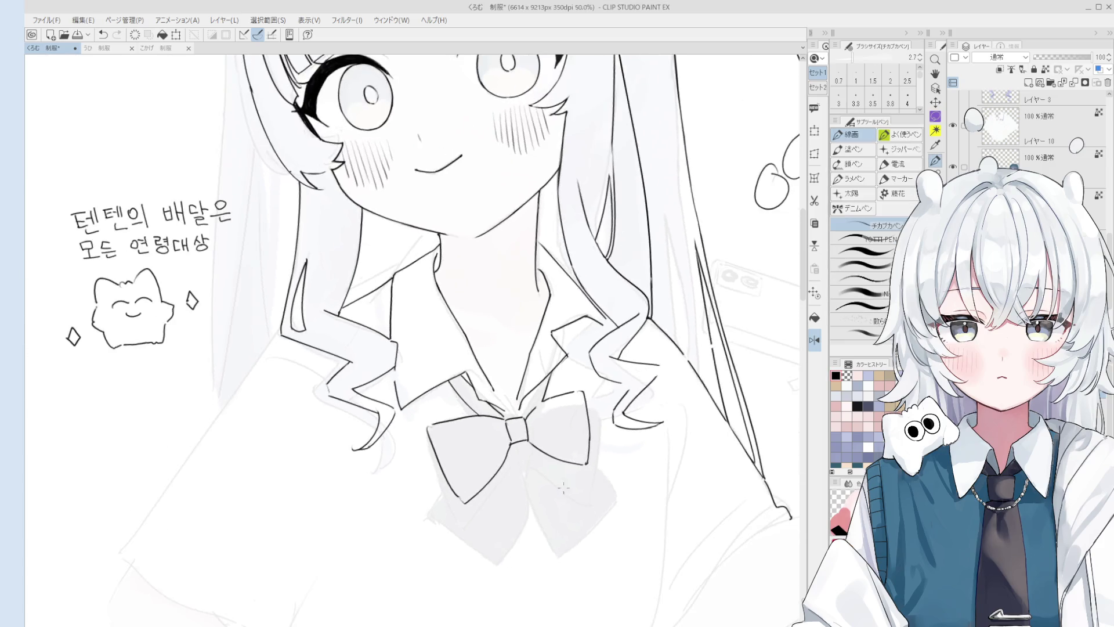
{"action": "left_click_drag", "start_coordinate": [580, 516], "coordinate": [577, 378]}
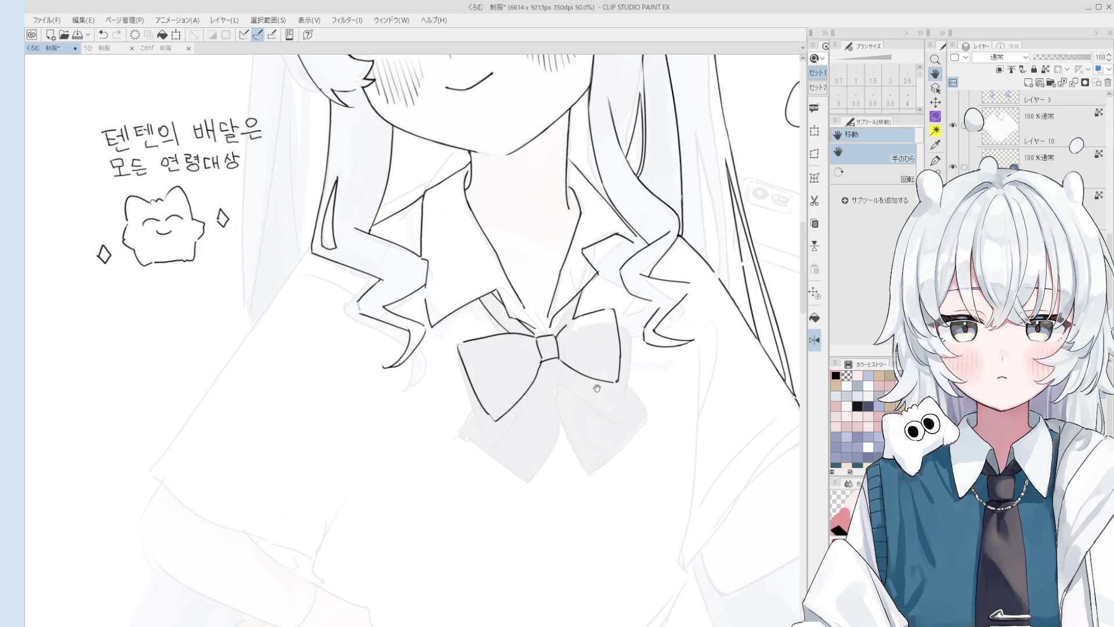
{"action": "scroll", "coordinate": [624, 374], "scroll_direction": "down", "scroll_amount": 1}
{"action": "scroll", "coordinate": [636, 367], "scroll_direction": "down", "scroll_amount": 4}
{"action": "scroll", "coordinate": [635, 366], "scroll_direction": "up", "scroll_amount": 3}
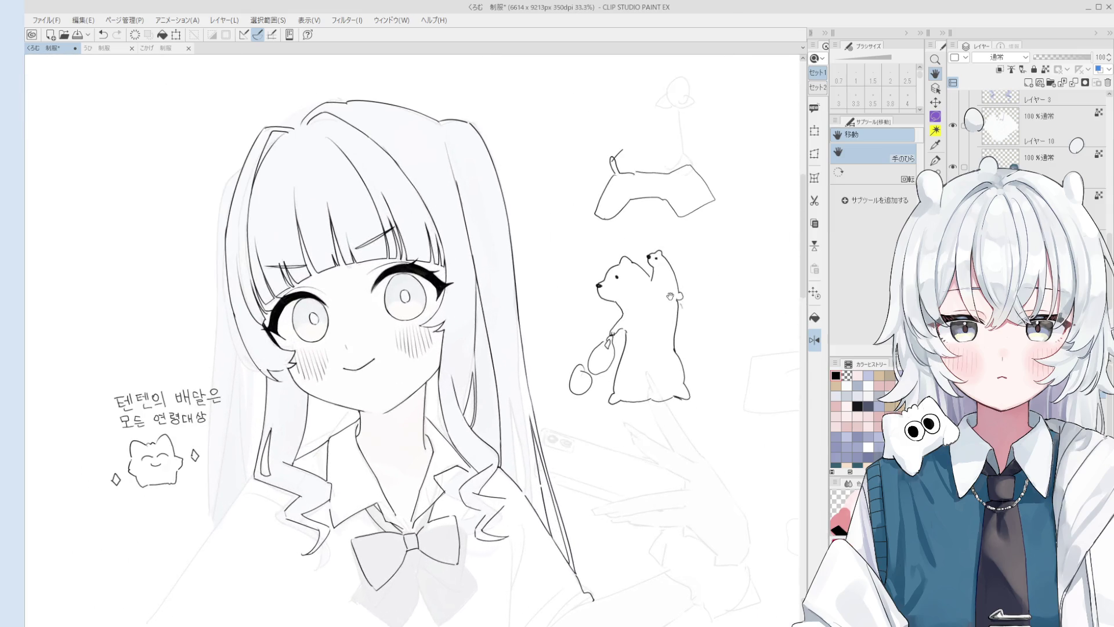
{"action": "left_click_drag", "start_coordinate": [703, 343], "coordinate": [704, 239]}
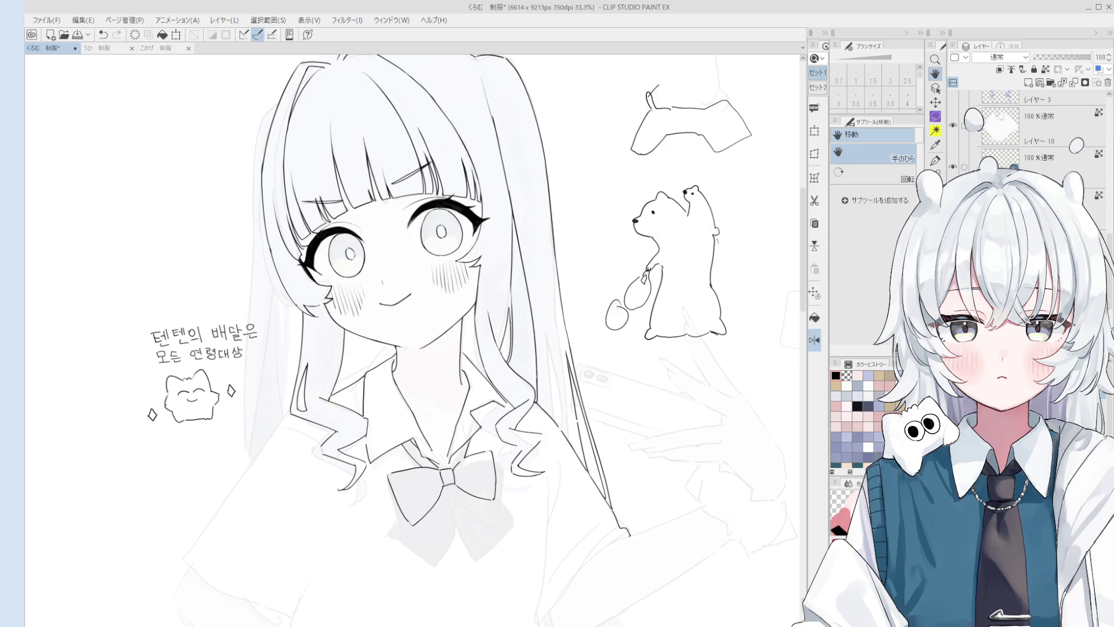
Step: Ink a long stroke down the girl's left strand of hair, undoing the first two attempts
{"action": "scroll", "coordinate": [579, 432], "scroll_direction": "up", "scroll_amount": 5}
{"action": "key", "text": "p"}
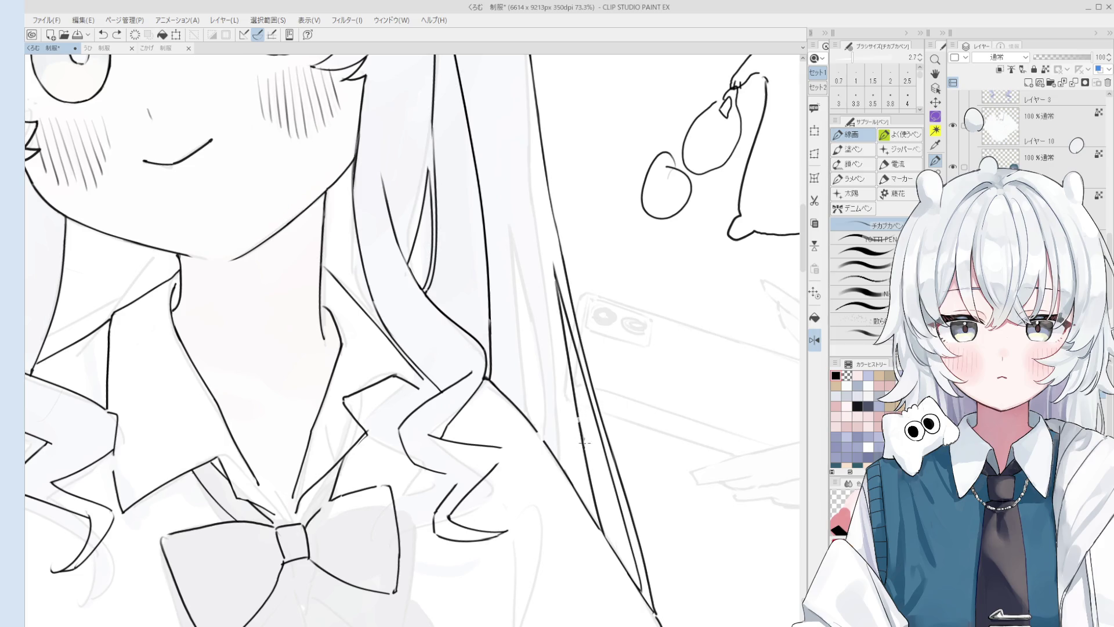
{"action": "scroll", "coordinate": [581, 439], "scroll_direction": "down", "scroll_amount": 2}
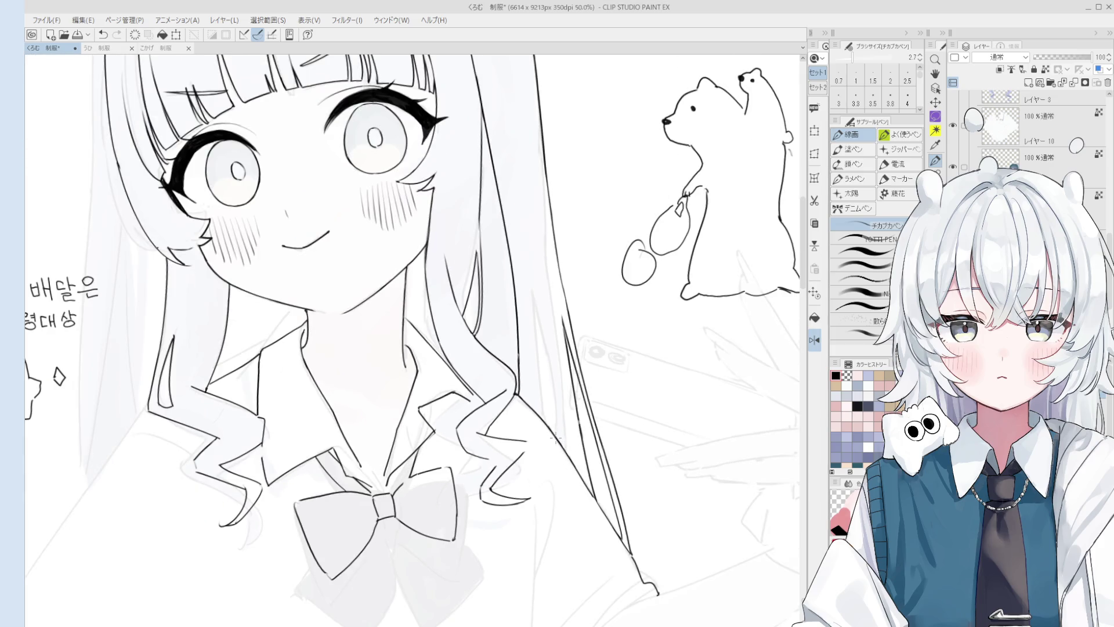
{"action": "scroll", "coordinate": [554, 439], "scroll_direction": "down", "scroll_amount": 5}
{"action": "left_click_drag", "start_coordinate": [479, 255], "coordinate": [471, 405]}
{"action": "key", "text": "ctrl+z"}
{"action": "left_click_drag", "start_coordinate": [493, 232], "coordinate": [481, 381]}
{"action": "key", "text": "ctrl+z"}
Step: Redraw the left hair outline several more times, undoing each unsatisfying attempt
{"action": "key", "text": "ctrl+z"}
{"action": "left_click_drag", "start_coordinate": [492, 243], "coordinate": [482, 401]}
{"action": "key", "text": "ctrl+z"}
{"action": "scroll", "coordinate": [488, 347], "scroll_direction": "down", "scroll_amount": 1}
{"action": "key", "text": "ctrl+z"}
{"action": "left_click_drag", "start_coordinate": [486, 259], "coordinate": [481, 412]}
{"action": "key", "text": "ctrl+z"}
{"action": "key", "text": "ctrl+z"}
{"action": "key", "text": "ctrl+z"}
{"action": "left_click_drag", "start_coordinate": [488, 257], "coordinate": [479, 409]}
{"action": "key", "text": "ctrl+z"}
{"action": "key", "text": "ctrl+z"}
{"action": "key", "text": "ctrl+z"}
{"action": "scroll", "coordinate": [487, 348], "scroll_direction": "down", "scroll_amount": 1}
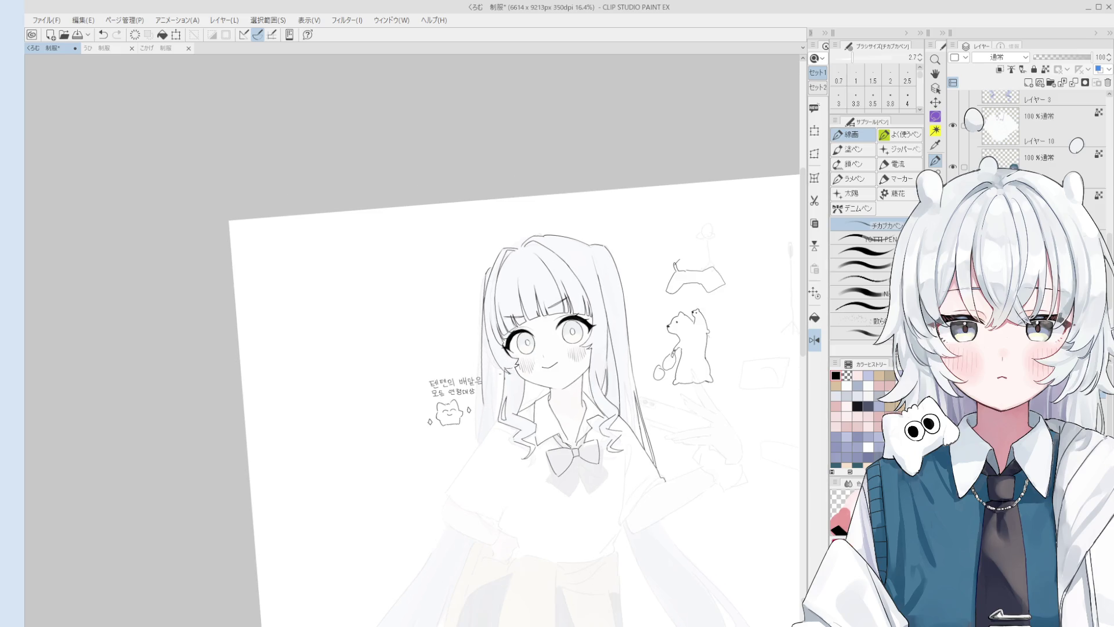
Step: Make the caption doodle's layer active and lasso the Korean caption with its creature
{"action": "scroll", "coordinate": [494, 379], "scroll_direction": "up", "scroll_amount": 2}
{"action": "key", "text": "o"}
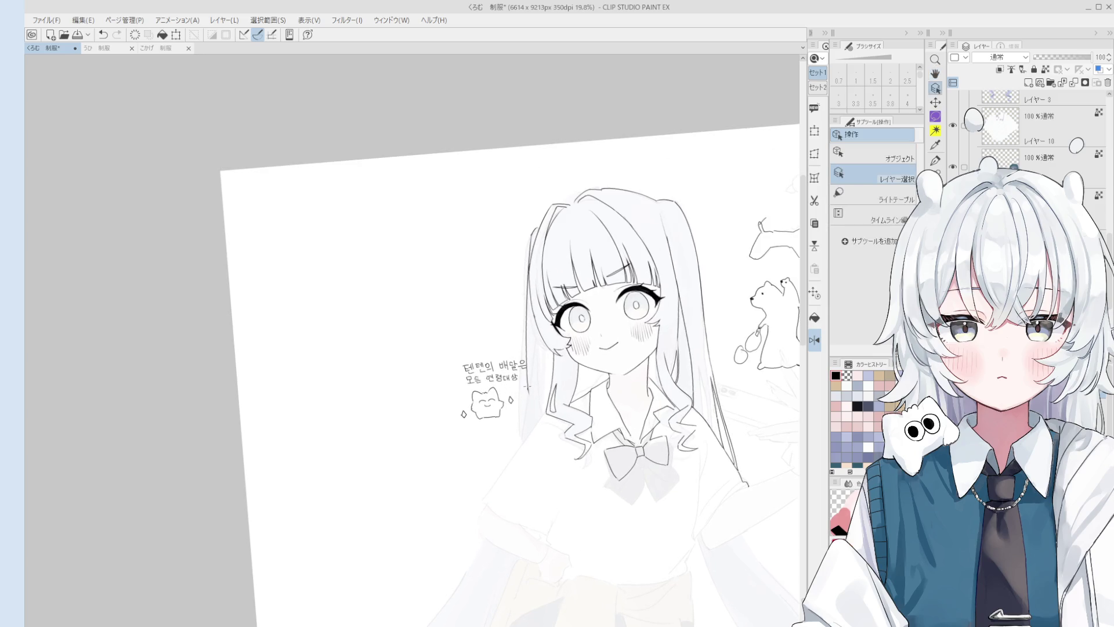
{"action": "left_click", "coordinate": [521, 366]}
{"action": "key", "text": "m"}
{"action": "mouse_move", "coordinate": [527, 351]}
{"action": "left_mouse_down"}
{"action": "mouse_move", "coordinate": [458, 406]}
{"action": "mouse_move", "coordinate": [525, 348]}
{"action": "left_mouse_up"}
{"action": "left_click", "coordinate": [539, 458]}
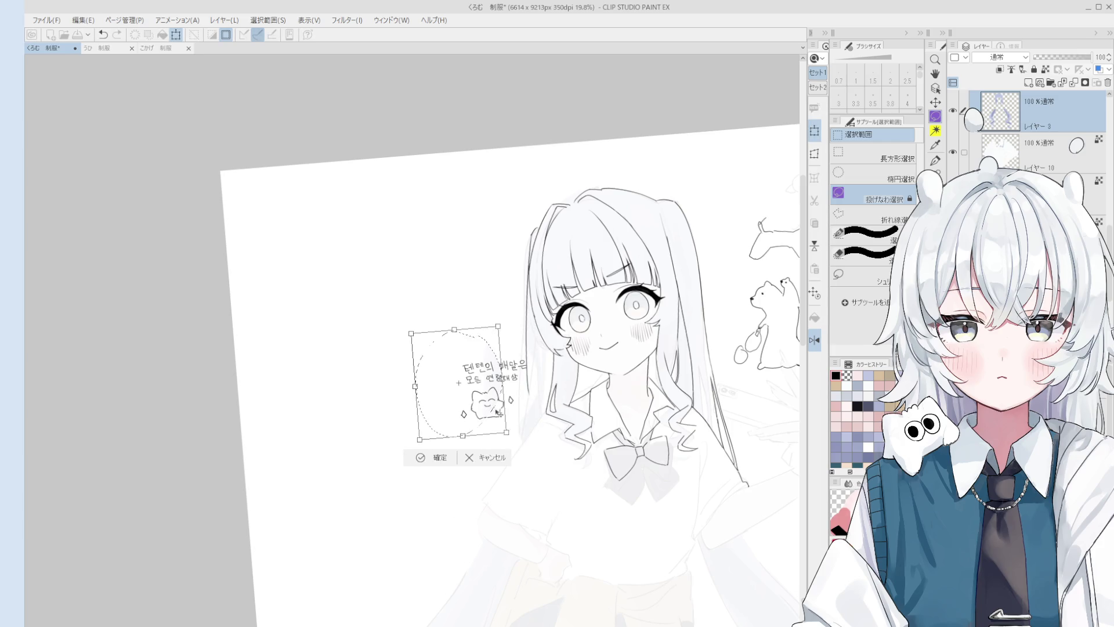
{"action": "key", "text": "Return"}
Step: Shift the caption doodle further left, confirm the new position and deselect
{"action": "key", "text": "o"}
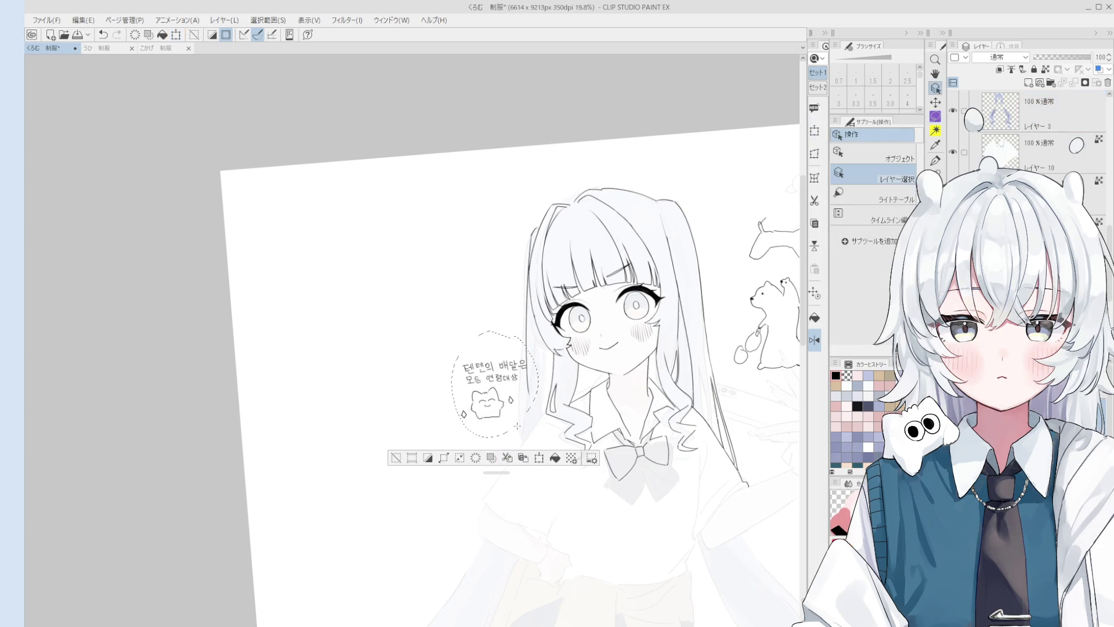
{"action": "left_click", "coordinate": [539, 458]}
{"action": "left_click_drag", "start_coordinate": [493, 394], "coordinate": [386, 392]}
{"action": "left_click", "coordinate": [358, 455]}
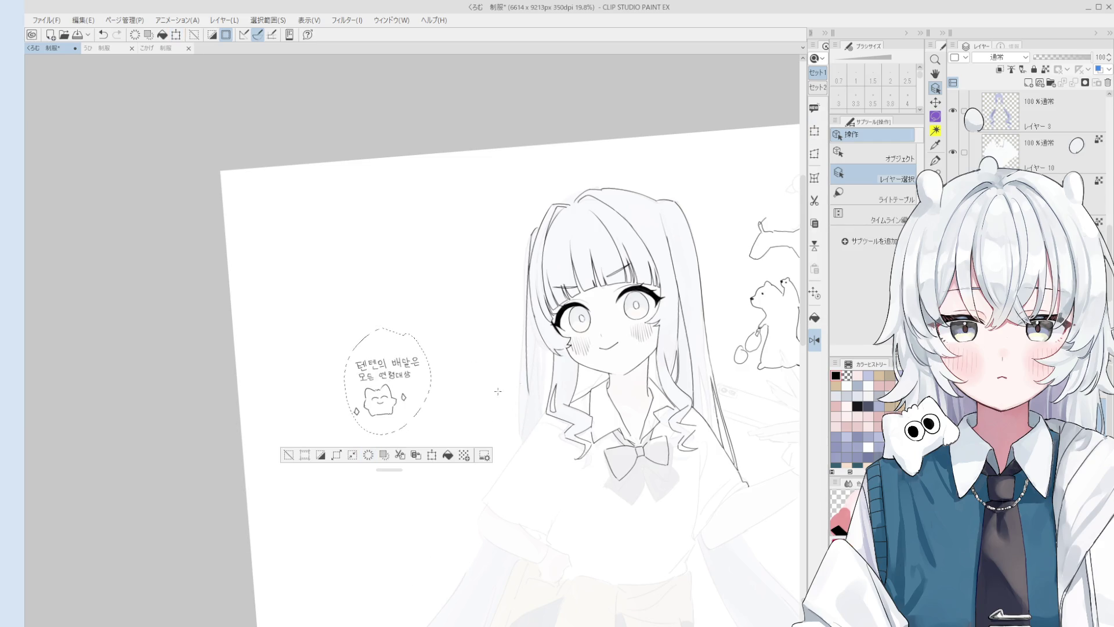
{"action": "key", "text": "h"}
{"action": "scroll", "coordinate": [367, 482], "scroll_direction": "down", "scroll_amount": 2}
{"action": "key", "text": "ctrl+d"}
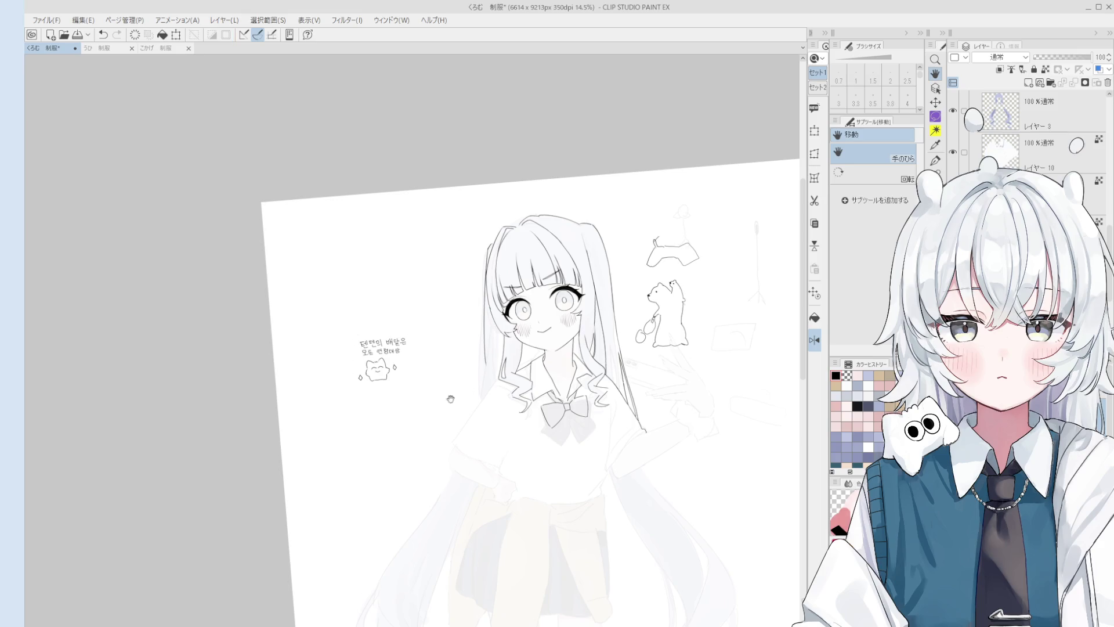
{"action": "scroll", "coordinate": [496, 352], "scroll_direction": "up", "scroll_amount": 1}
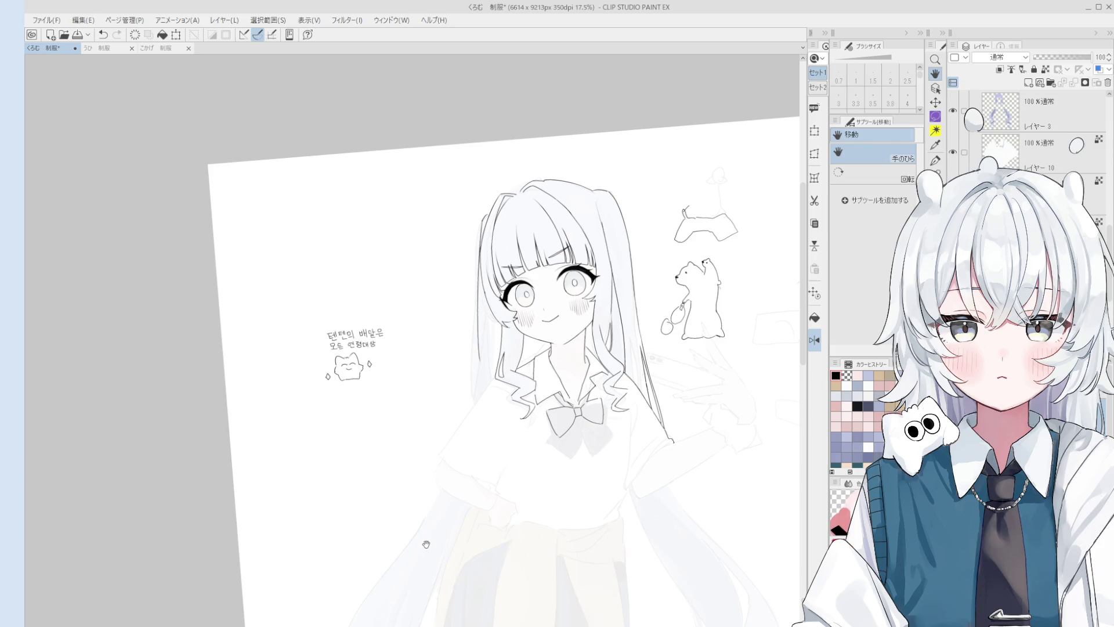
Step: Save the drawing, then trial-erase lines around the bow knot and undo the erasure
{"action": "key", "text": "ctrl+s"}
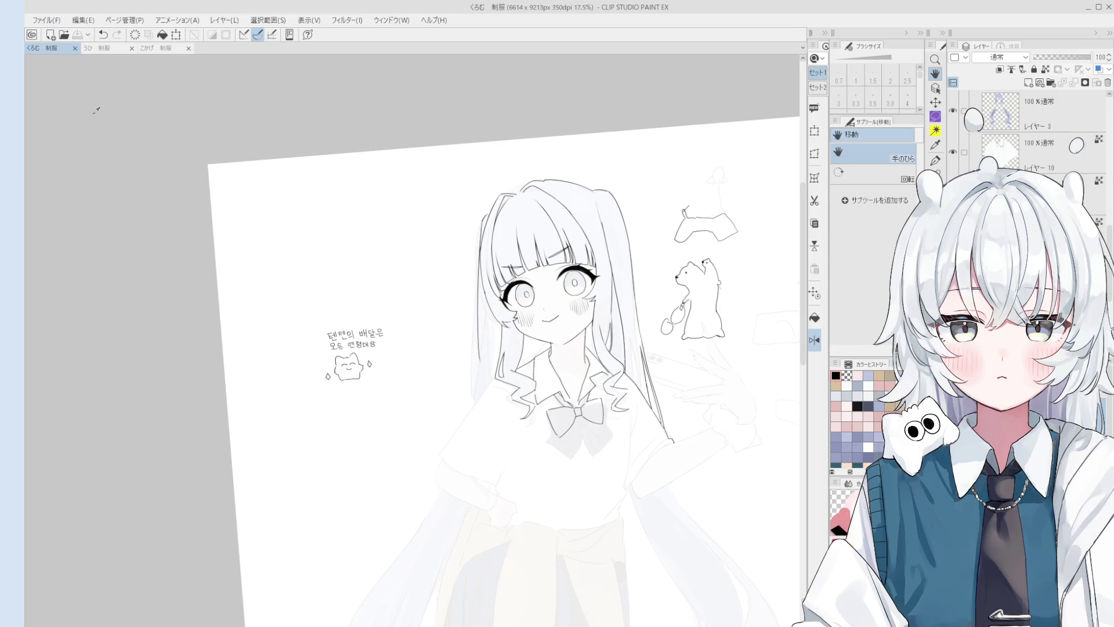
{"action": "key", "text": "e"}
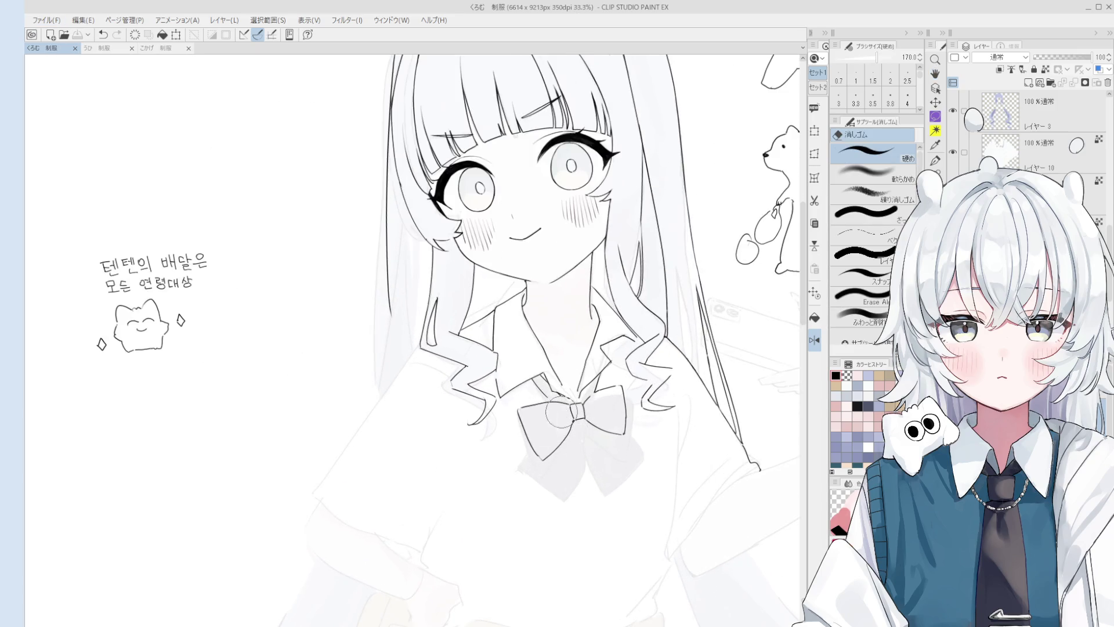
{"action": "left_click", "coordinate": [583, 424], "text": "ctrl"}
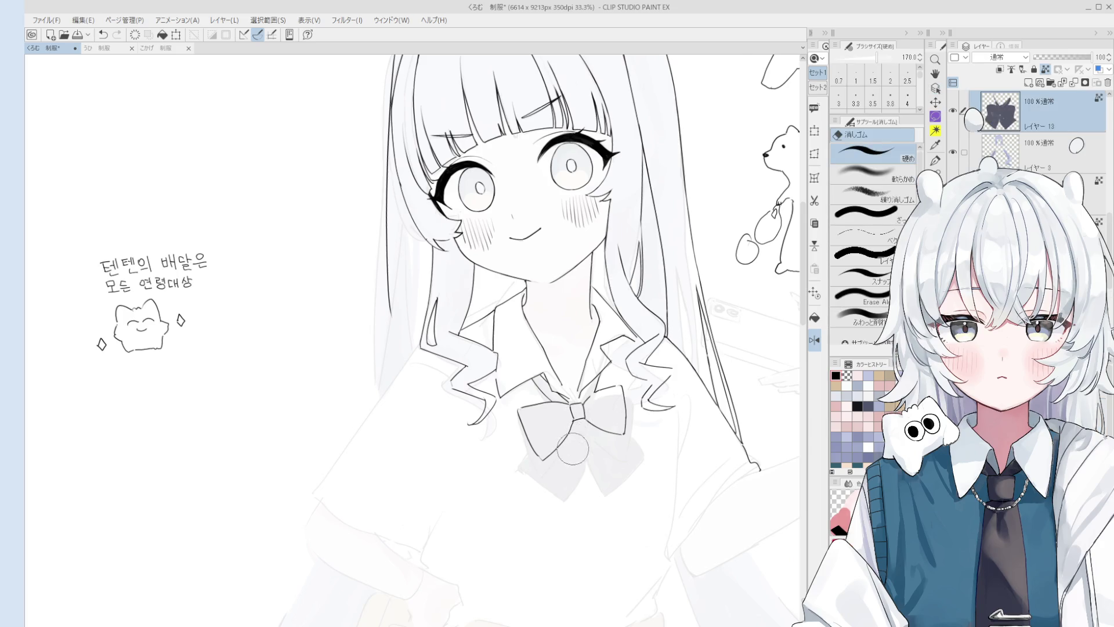
{"action": "mouse_move", "coordinate": [583, 415]}
{"action": "left_mouse_down"}
{"action": "mouse_move", "coordinate": [554, 441]}
{"action": "mouse_move", "coordinate": [599, 410]}
{"action": "left_mouse_up"}
{"action": "key", "text": "ctrl+z"}
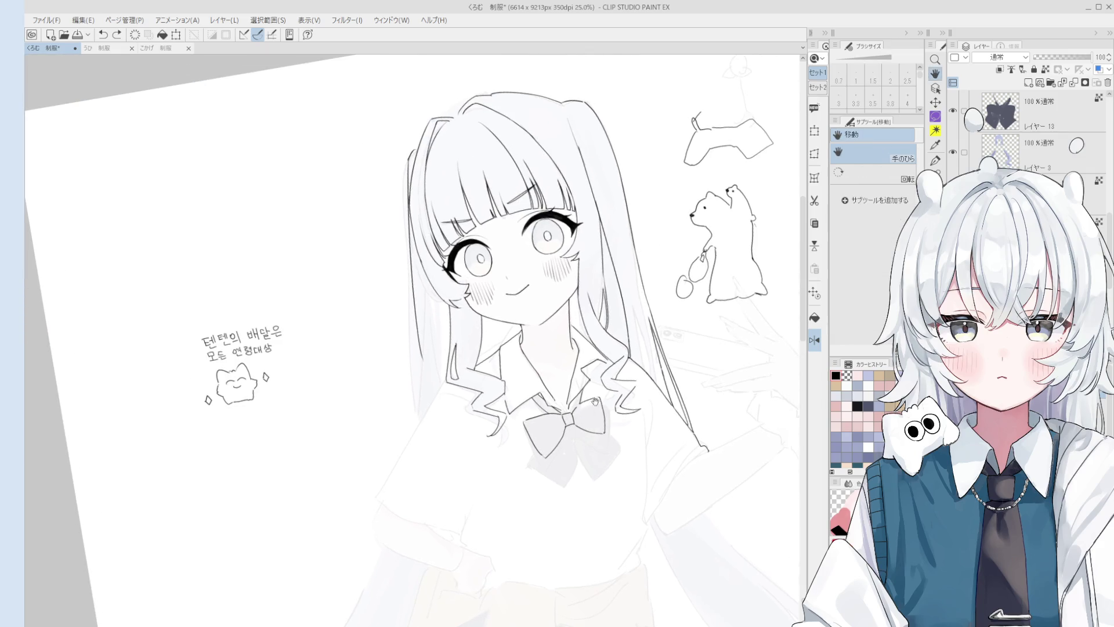
Step: Lasso the area left of the hair and the collar and bow, then deselect and reset rotation
{"action": "key", "text": "m"}
{"action": "mouse_move", "coordinate": [378, 210]}
{"action": "left_mouse_down"}
{"action": "mouse_move", "coordinate": [405, 112]}
{"action": "mouse_move", "coordinate": [427, 359]}
{"action": "mouse_move", "coordinate": [328, 298]}
{"action": "mouse_move", "coordinate": [376, 212]}
{"action": "left_mouse_up"}
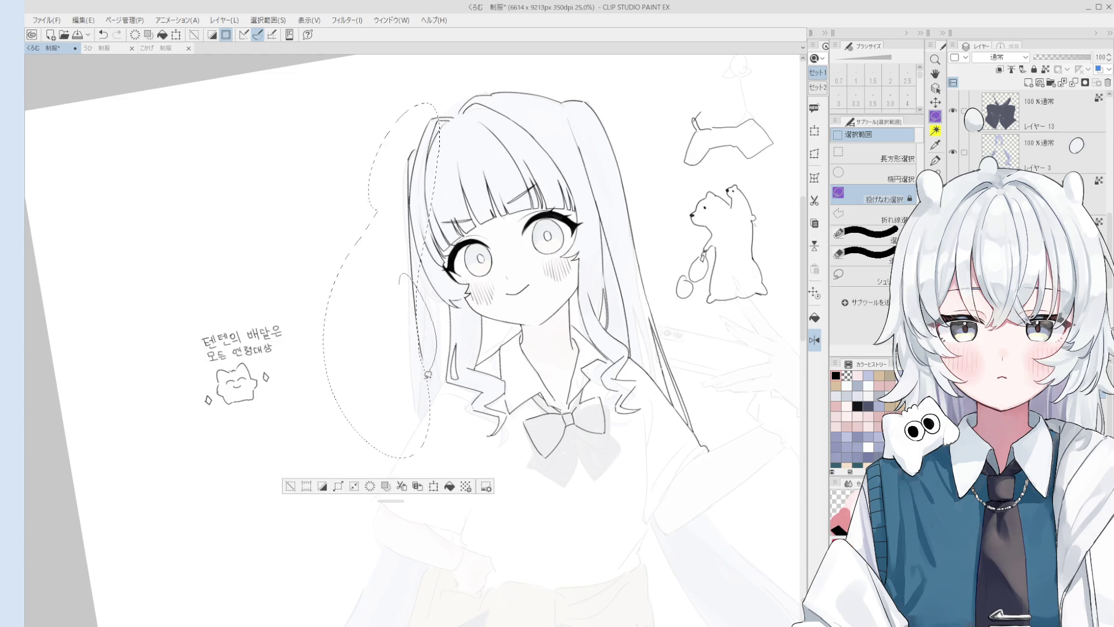
{"action": "left_click_drag", "start_coordinate": [513, 454], "coordinate": [593, 465]}
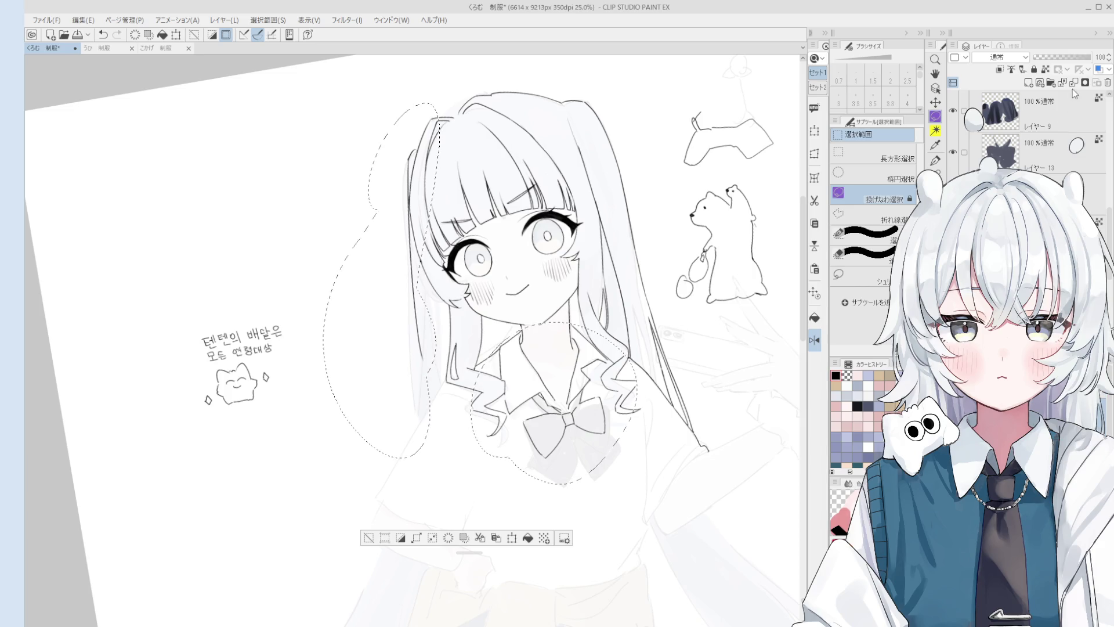
{"action": "left_click", "coordinate": [368, 538]}
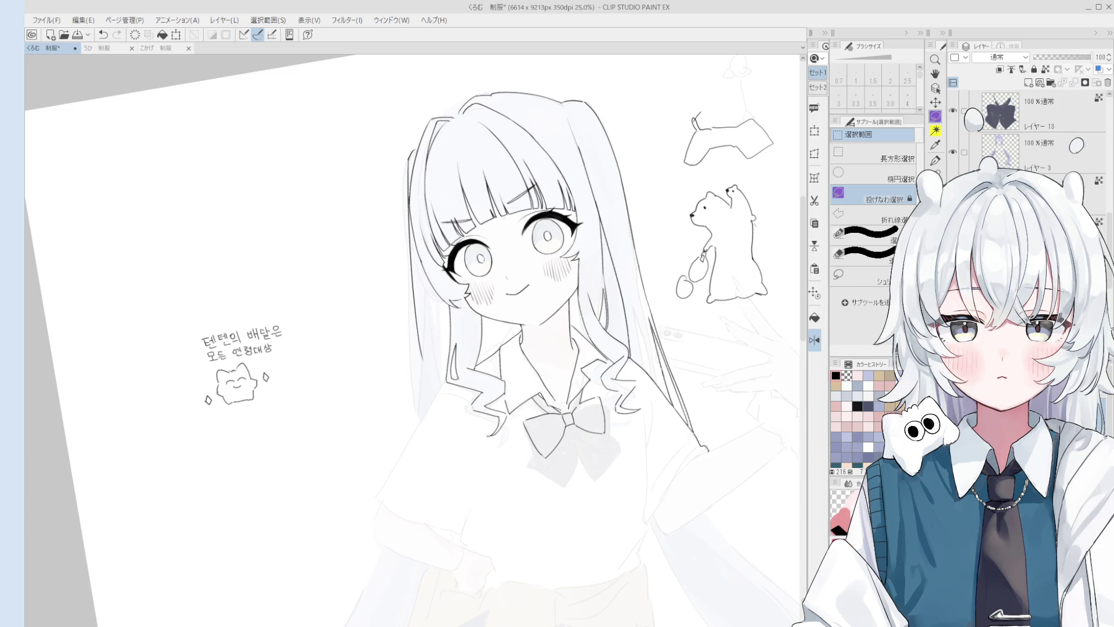
{"action": "key", "text": "ctrl+0"}
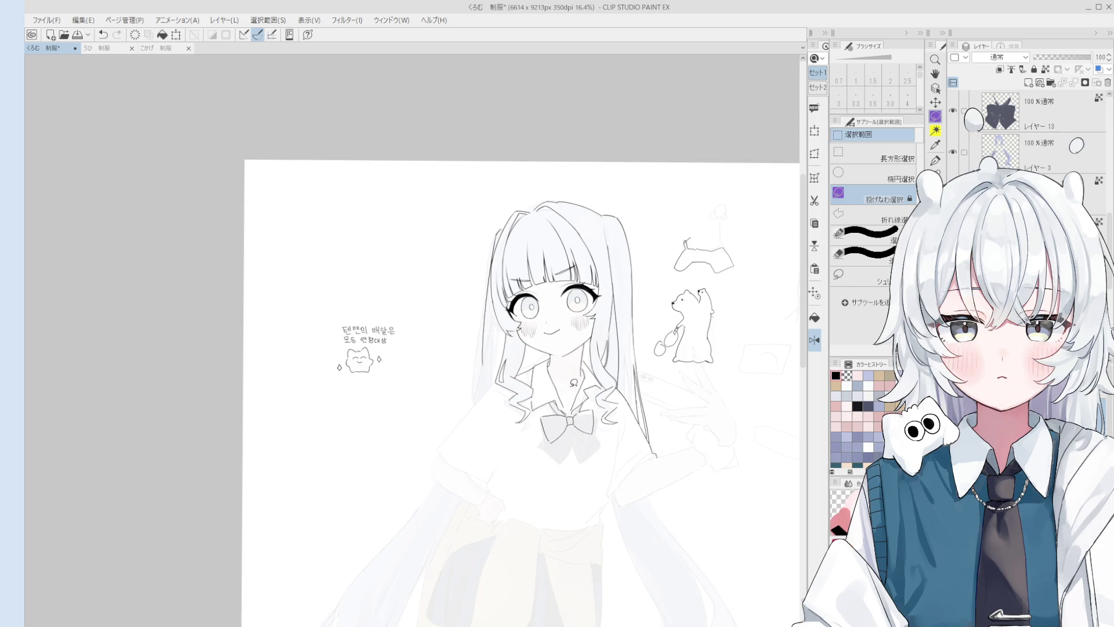
Step: Pick the pen to continue inking the girl's line art
{"action": "key", "text": "minus"}
Step: Ink a line down the left edge of the hair, redrawing it once after an undo
{"action": "key", "text": "p"}
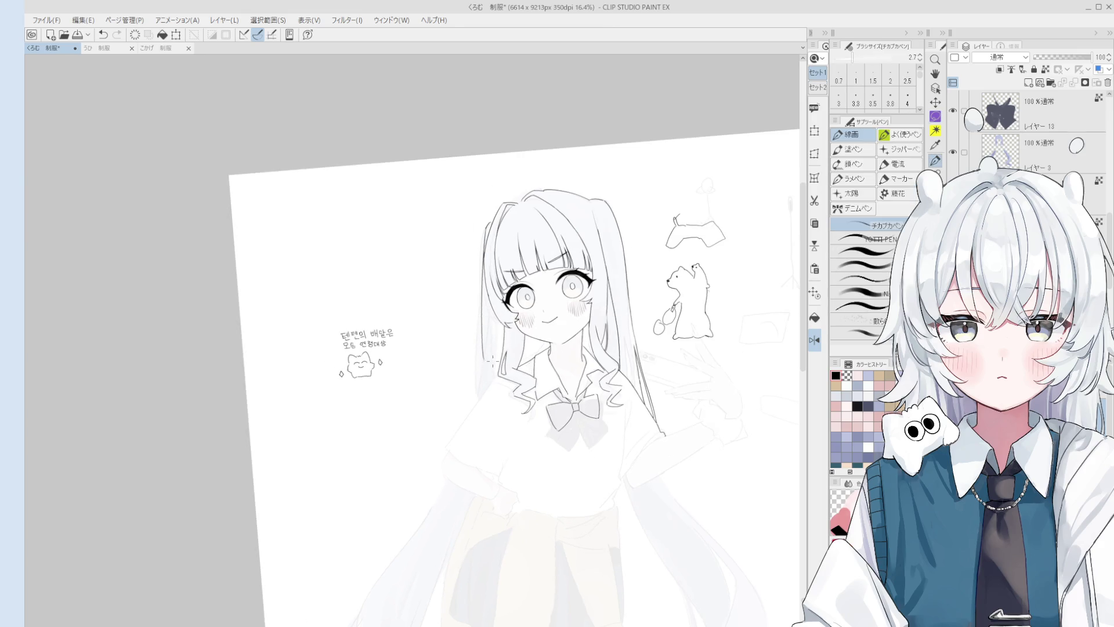
{"action": "scroll", "coordinate": [490, 360], "scroll_direction": "up", "scroll_amount": 1}
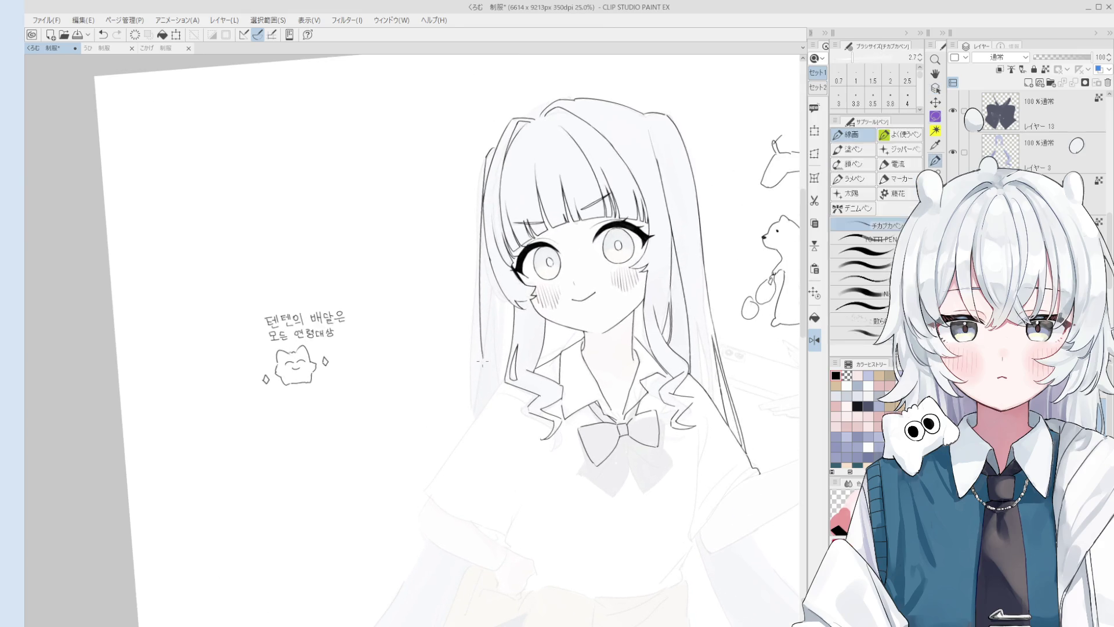
{"action": "left_click_drag", "start_coordinate": [479, 309], "coordinate": [477, 415]}
{"action": "key", "text": "ctrl+z"}
{"action": "key", "text": "ctrl+z"}
{"action": "key", "text": "ctrl+z"}
{"action": "left_click_drag", "start_coordinate": [480, 316], "coordinate": [478, 414]}
{"action": "scroll", "coordinate": [485, 368], "scroll_direction": "down", "scroll_amount": 1}
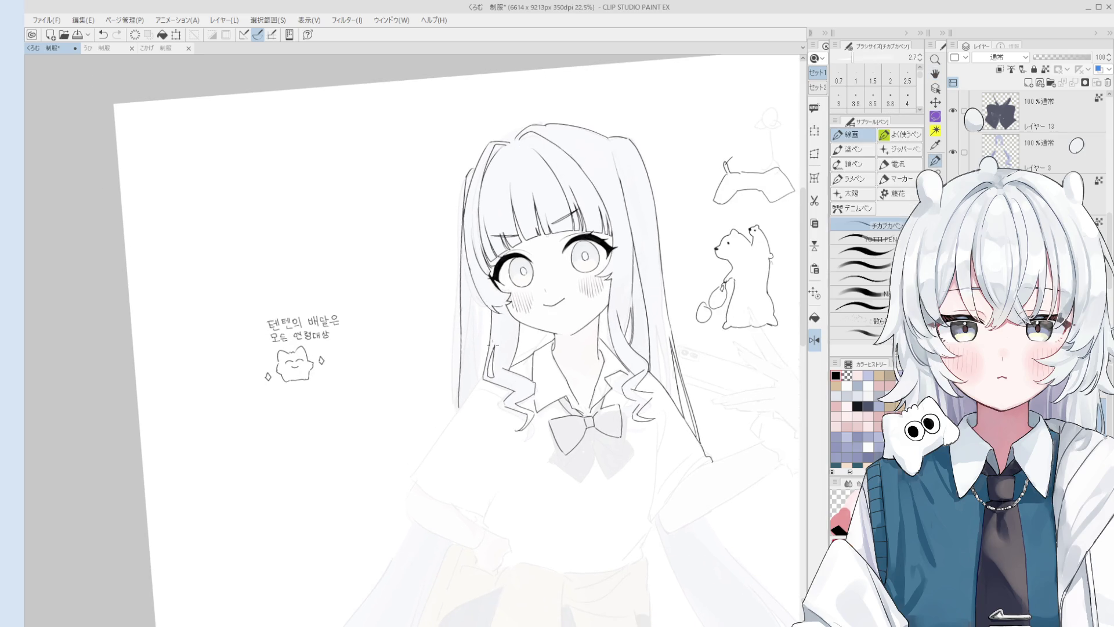
{"action": "scroll", "coordinate": [486, 319], "scroll_direction": "down", "scroll_amount": 1}
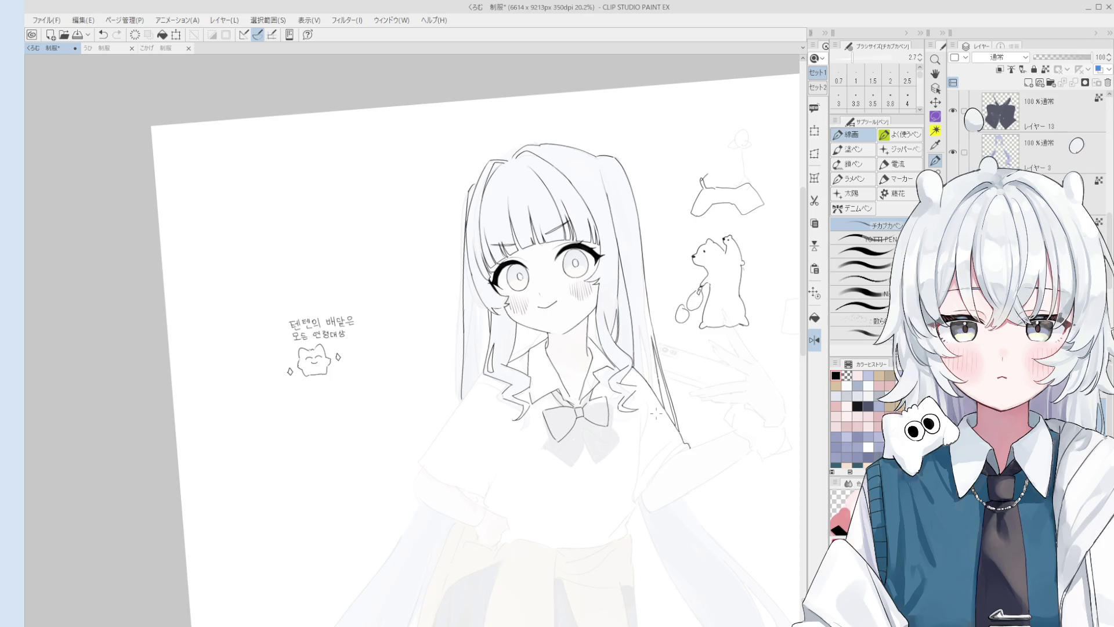
Step: Thicken the pen to 3.0, zoom in on the bow and erase its outline strokes
{"action": "scroll", "coordinate": [598, 439], "scroll_direction": "up", "scroll_amount": 3}
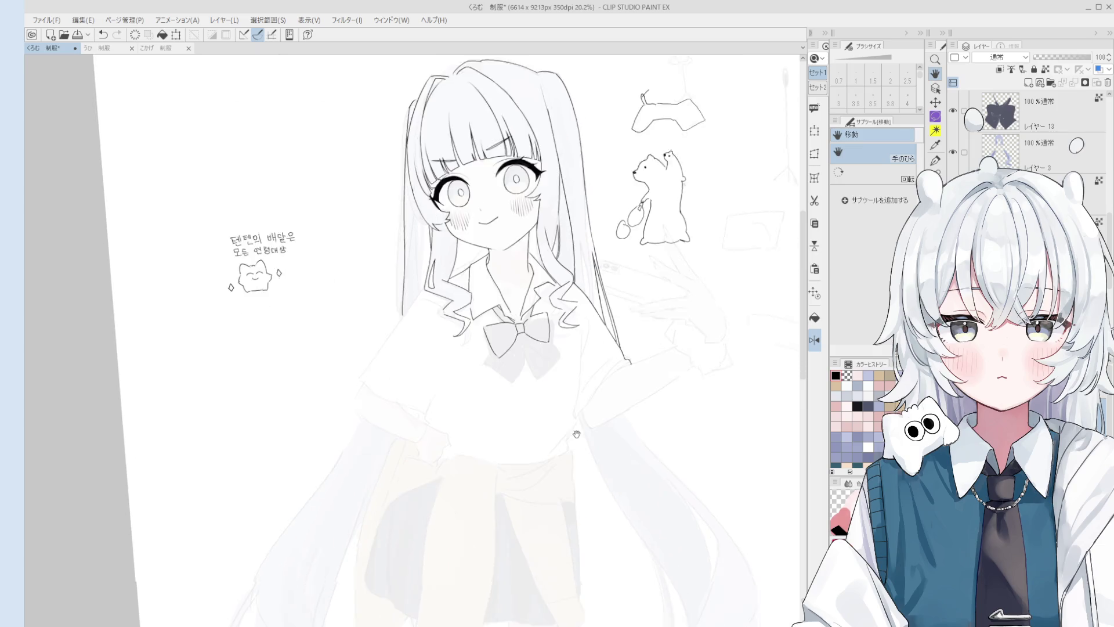
{"action": "key", "text": "bracketright"}
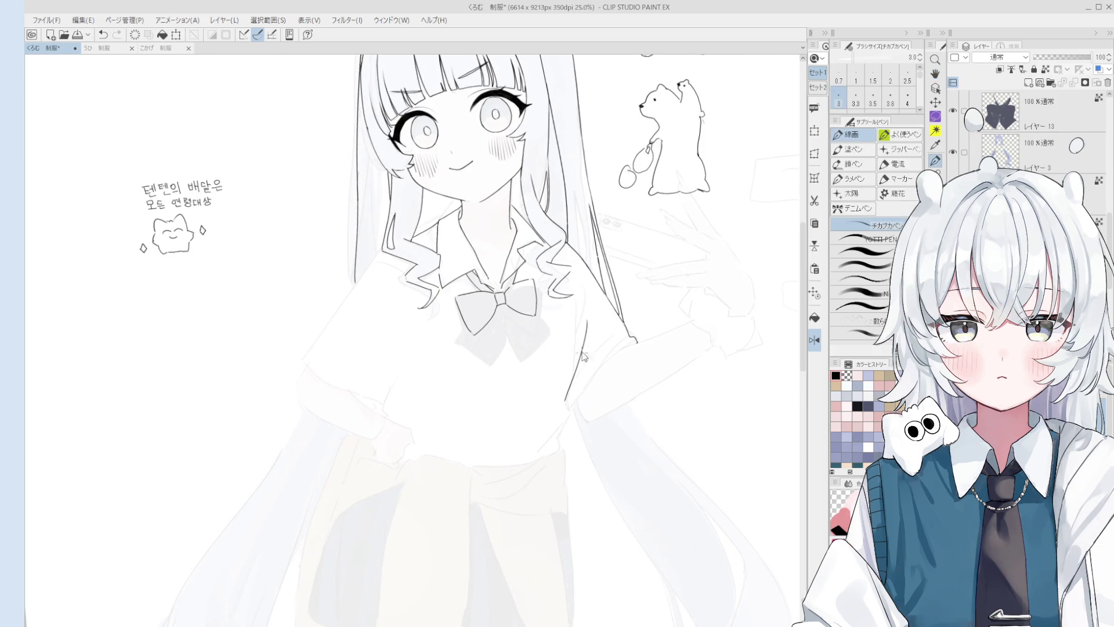
{"action": "scroll", "coordinate": [577, 362], "scroll_direction": "down", "scroll_amount": 3}
{"action": "scroll", "coordinate": [578, 362], "scroll_direction": "up", "scroll_amount": 4}
{"action": "scroll", "coordinate": [514, 307], "scroll_direction": "up", "scroll_amount": 3}
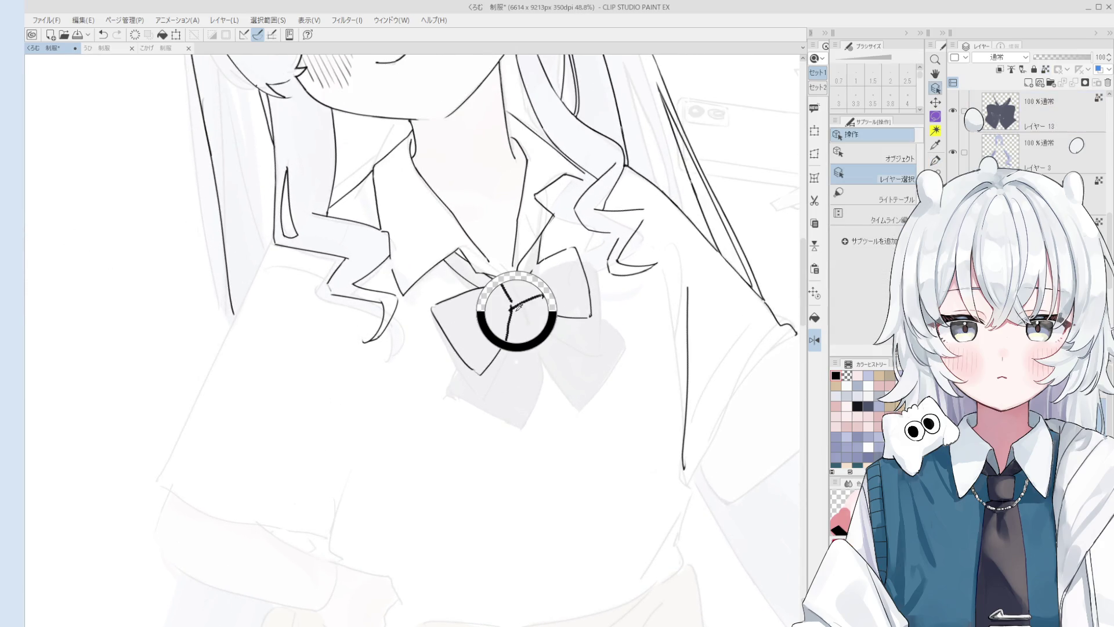
{"action": "key", "text": "e"}
{"action": "scroll", "coordinate": [517, 325], "scroll_direction": "down", "scroll_amount": 2}
{"action": "mouse_move", "coordinate": [514, 322]}
{"action": "left_mouse_down"}
{"action": "mouse_move", "coordinate": [499, 351]}
{"action": "mouse_move", "coordinate": [502, 302]}
{"action": "left_mouse_up"}
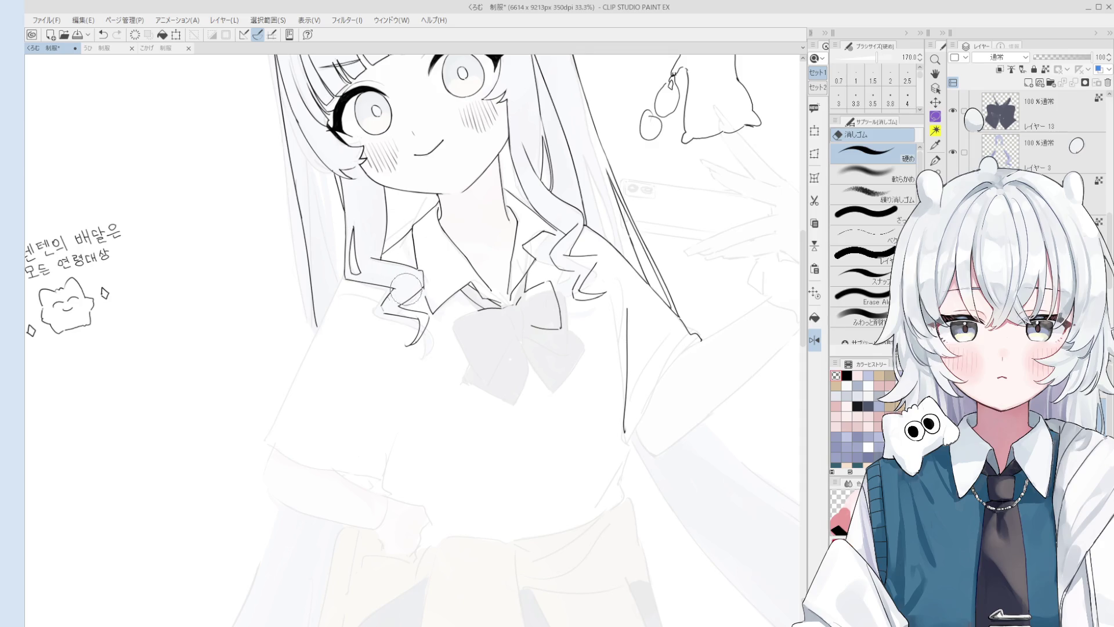
Step: Undo the last stroke and sample black from the line art for the pen
{"action": "scroll", "coordinate": [401, 325], "scroll_direction": "up", "scroll_amount": 2}
{"action": "key", "text": "p"}
{"action": "key", "text": "ctrl+z"}
{"action": "left_click", "coordinate": [381, 288], "text": "alt"}
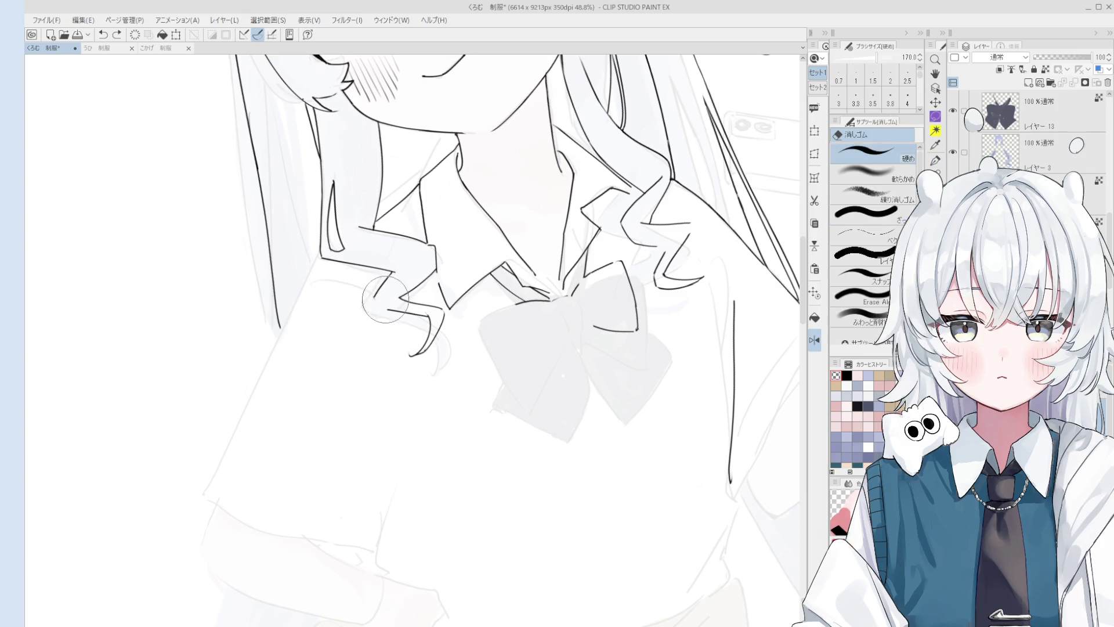
{"action": "left_click", "coordinate": [387, 266], "text": "alt"}
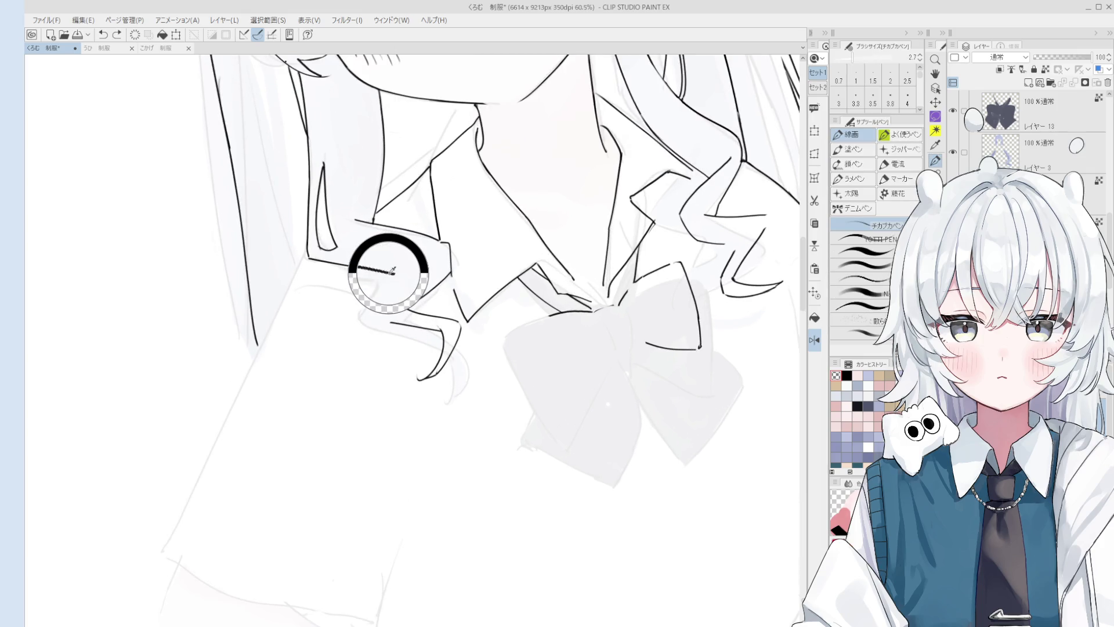
{"action": "scroll", "coordinate": [409, 290], "scroll_direction": "up", "scroll_amount": 1}
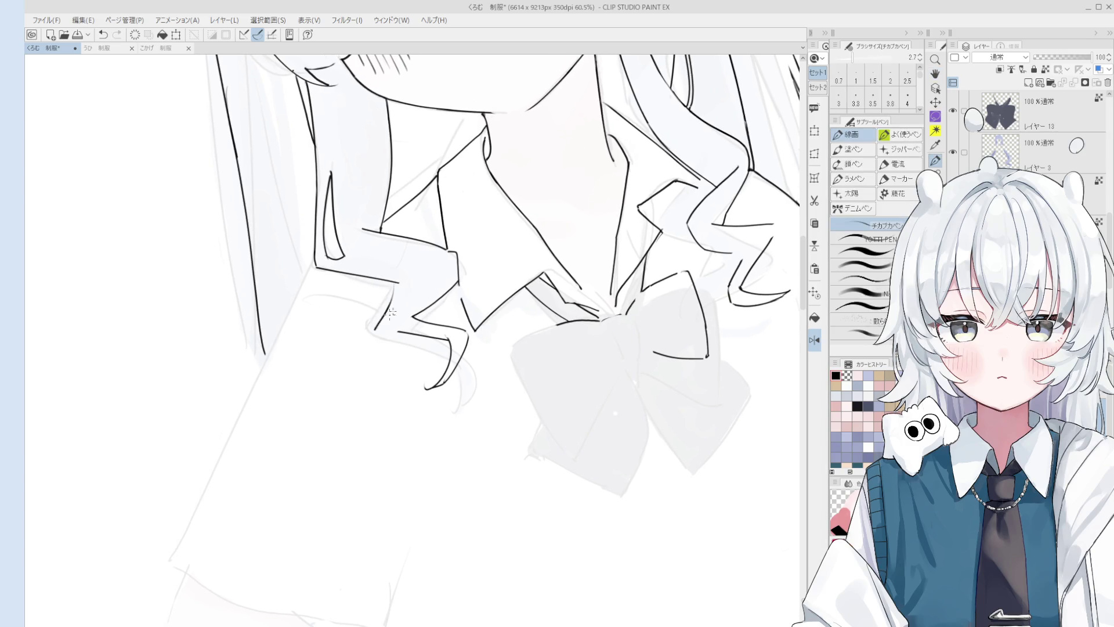
{"action": "scroll", "coordinate": [397, 294], "scroll_direction": "down", "scroll_amount": 1}
{"action": "left_click_drag", "start_coordinate": [395, 293], "coordinate": [398, 334]}
{"action": "scroll", "coordinate": [398, 335], "scroll_direction": "down", "scroll_amount": 1}
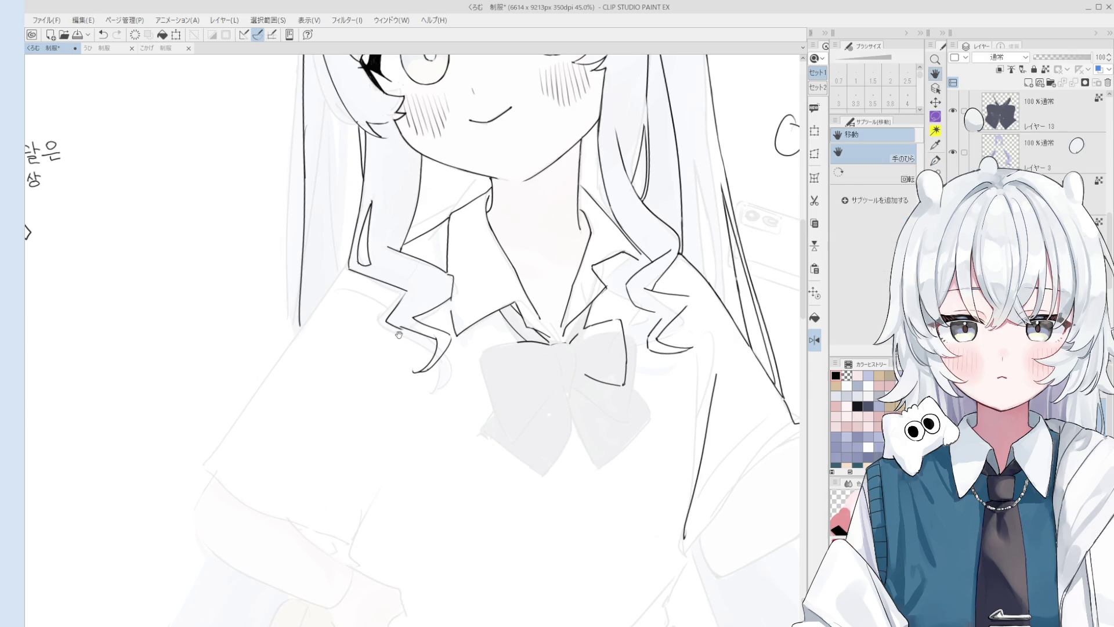
{"action": "scroll", "coordinate": [398, 335], "scroll_direction": "up", "scroll_amount": 3}
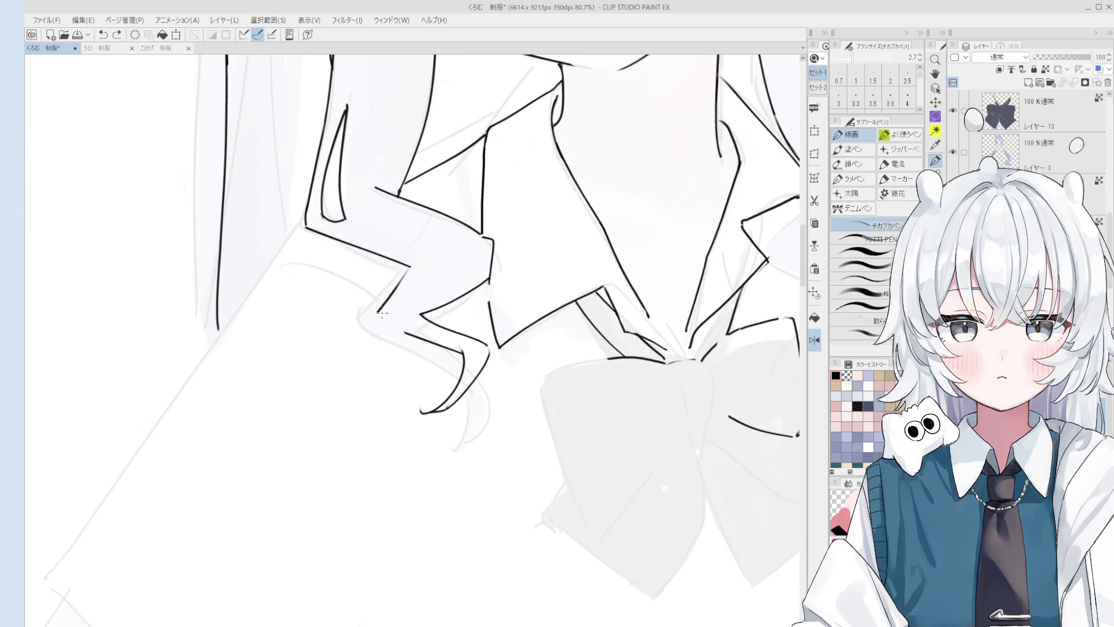
{"action": "scroll", "coordinate": [382, 314], "scroll_direction": "down", "scroll_amount": 5}
{"action": "mouse_move", "coordinate": [476, 307]}
{"action": "left_mouse_down"}
{"action": "mouse_move", "coordinate": [514, 356]}
{"action": "mouse_move", "coordinate": [458, 316]}
{"action": "left_mouse_up"}
{"action": "scroll", "coordinate": [514, 356], "scroll_direction": "down", "scroll_amount": 3}
Step: Save, then draw a new line along the collar edge, undoing and redoing it to compare
{"action": "key", "text": "e"}
{"action": "key", "text": "ctrl+s"}
{"action": "key", "text": "p"}
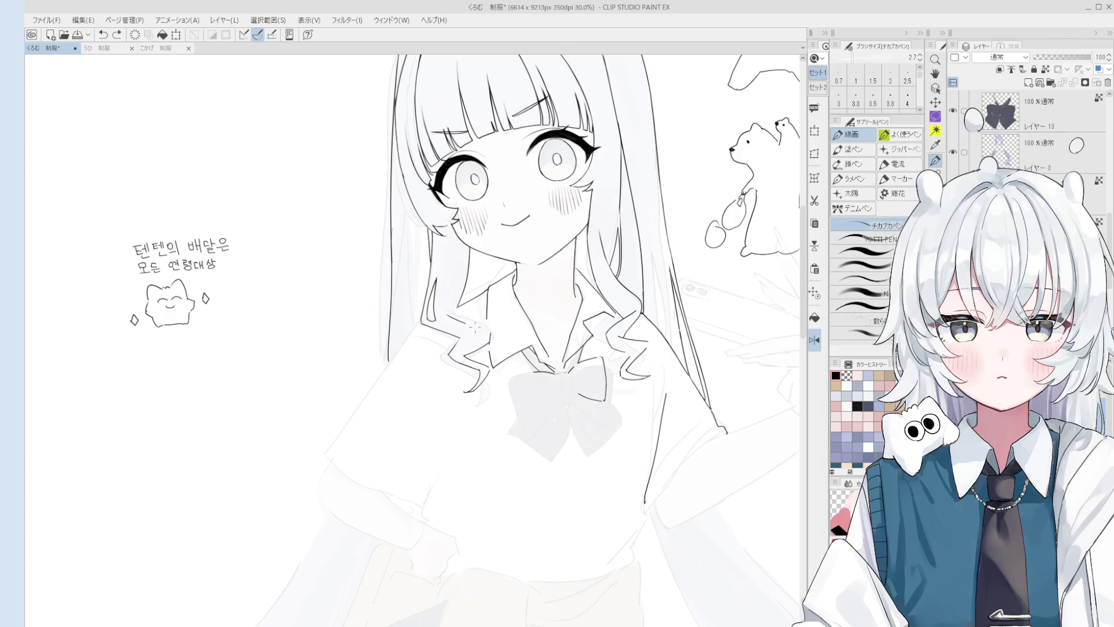
{"action": "mouse_move", "coordinate": [445, 320]}
{"action": "left_mouse_down"}
{"action": "mouse_move", "coordinate": [489, 330]}
{"action": "mouse_move", "coordinate": [494, 319]}
{"action": "left_mouse_up"}
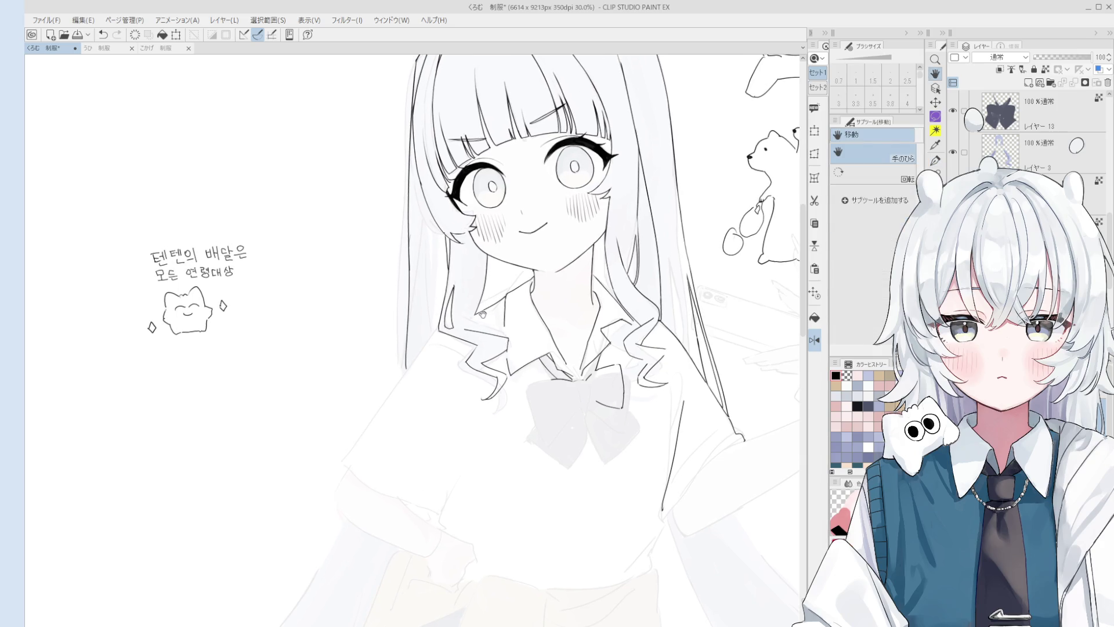
{"action": "scroll", "coordinate": [474, 325], "scroll_direction": "up", "scroll_amount": 2}
{"action": "key", "text": "ctrl+z"}
{"action": "key", "text": "ctrl+y"}
{"action": "key", "text": "ctrl+z"}
{"action": "key", "text": "ctrl+y"}
{"action": "key", "text": "ctrl+z"}
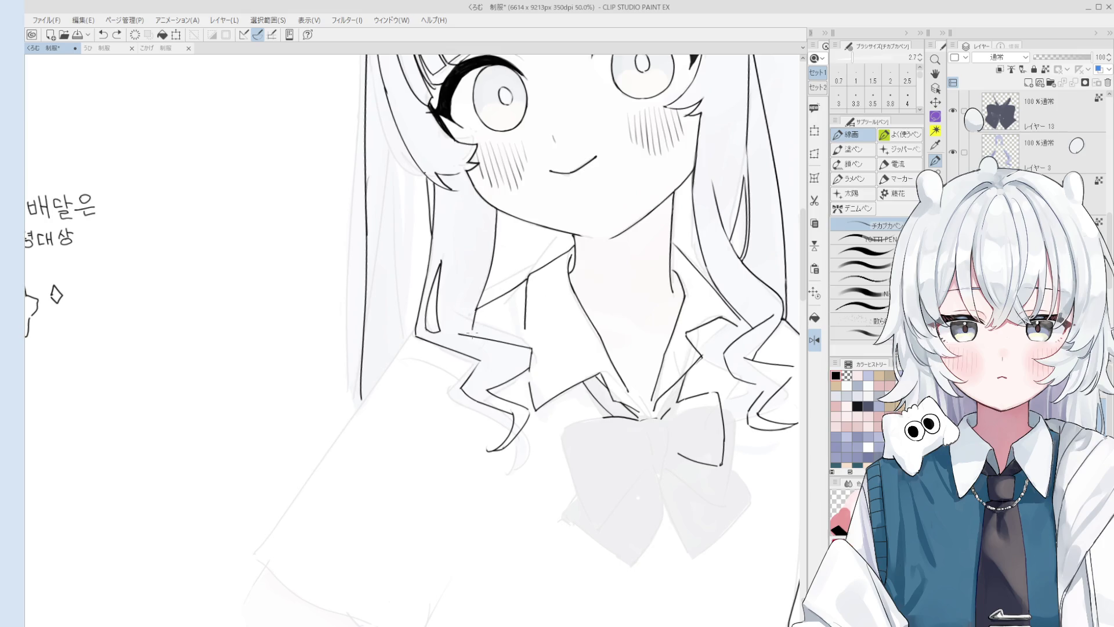
{"action": "scroll", "coordinate": [472, 329], "scroll_direction": "down", "scroll_amount": 1}
Step: Shrink the eraser and erase the messy hair and collar lines beside the bow
{"action": "key", "text": "e"}
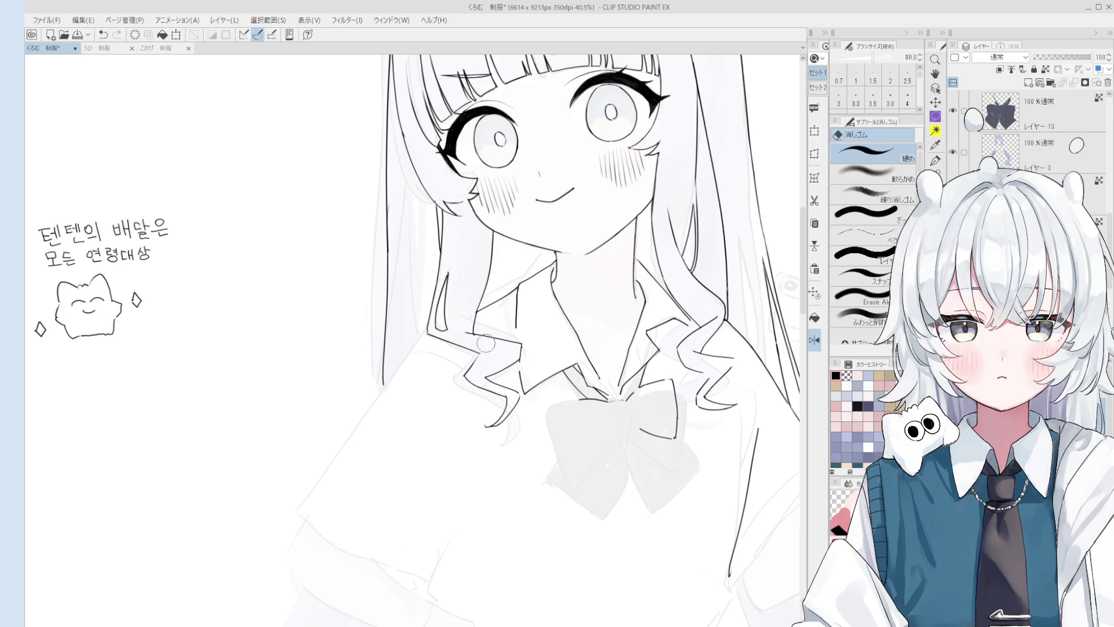
{"action": "scroll", "coordinate": [485, 343], "scroll_direction": "up", "scroll_amount": 2}
{"action": "key", "text": "bracketleft"}
{"action": "mouse_move", "coordinate": [446, 345]}
{"action": "left_mouse_down"}
{"action": "mouse_move", "coordinate": [436, 332]}
{"action": "mouse_move", "coordinate": [513, 380]}
{"action": "left_mouse_up"}
Step: Redraw the short hair-curl and collar lines, undoing strokes to retry them
{"action": "key", "text": "p"}
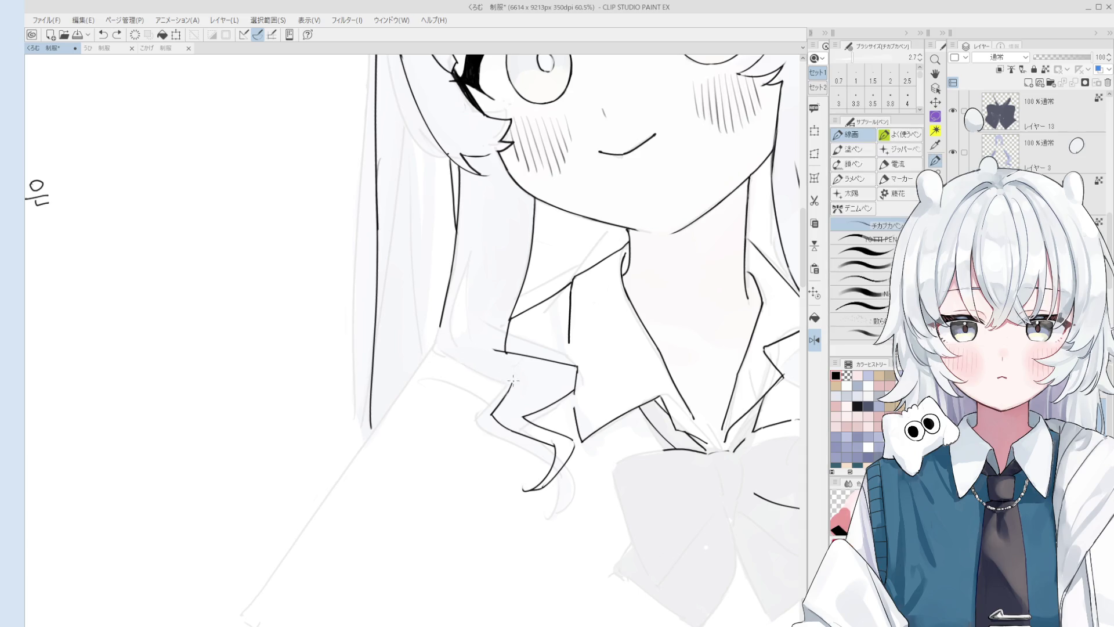
{"action": "scroll", "coordinate": [490, 365], "scroll_direction": "down", "scroll_amount": 1}
{"action": "key", "text": "e"}
{"action": "key", "text": "p"}
{"action": "mouse_move", "coordinate": [507, 376]}
{"action": "left_mouse_down"}
{"action": "mouse_move", "coordinate": [448, 330]}
{"action": "mouse_move", "coordinate": [455, 354]}
{"action": "left_mouse_up"}
{"action": "key", "text": "e"}
{"action": "key", "text": "p"}
{"action": "key", "text": "ctrl+z"}
{"action": "left_click_drag", "start_coordinate": [473, 299], "coordinate": [453, 346]}
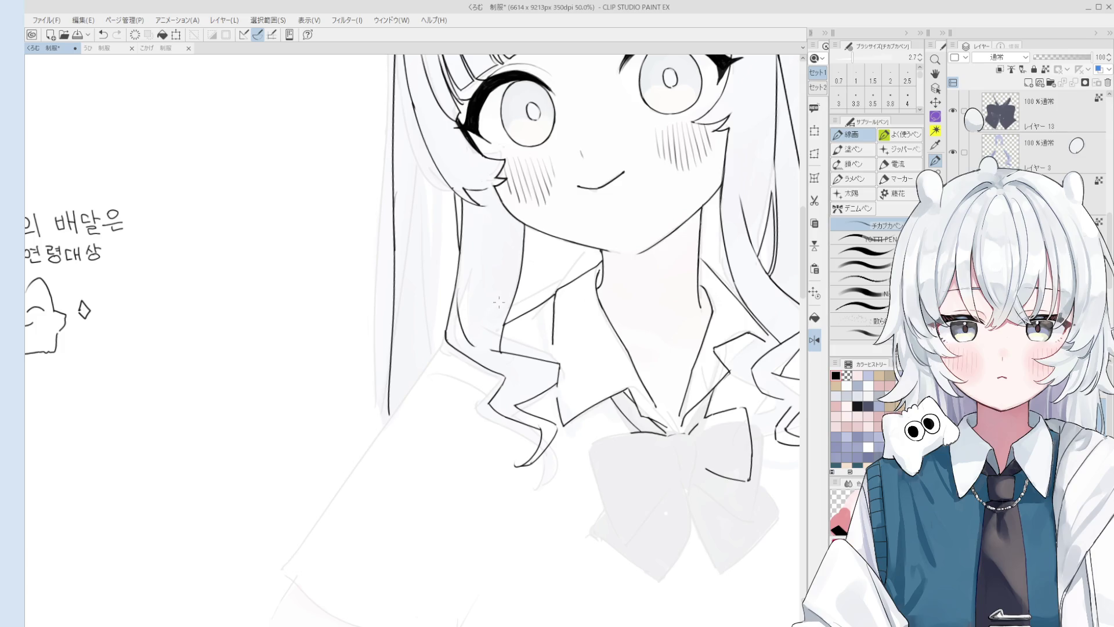
{"action": "key", "text": "ctrl+z"}
Step: Bring the collar into view and make Layer 3 the working layer for erasing
{"action": "scroll", "coordinate": [516, 293], "scroll_direction": "up", "scroll_amount": 2}
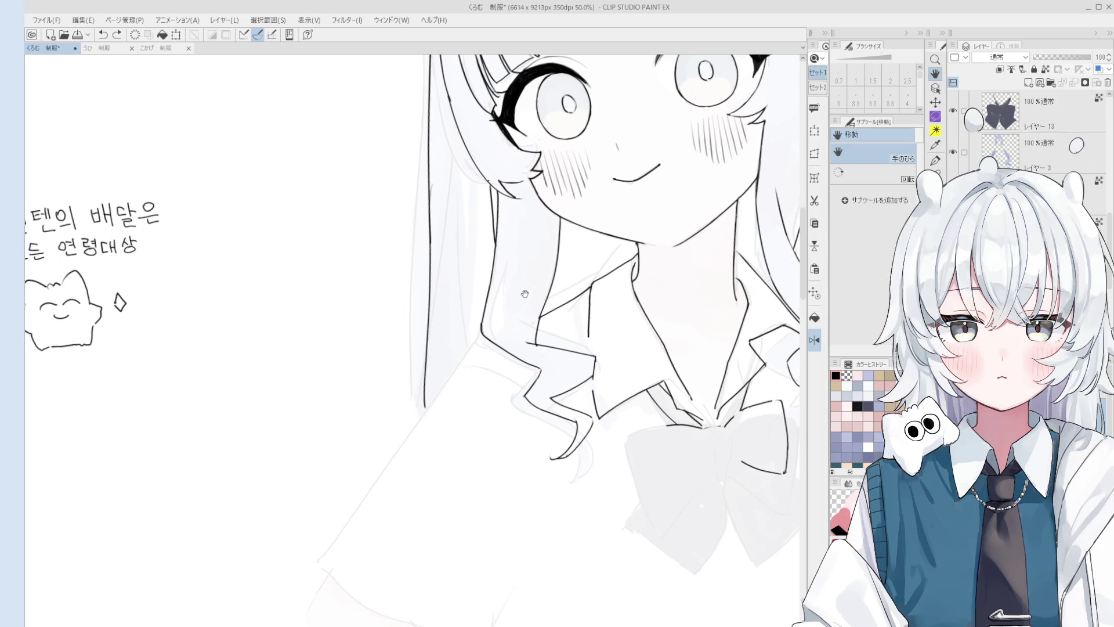
{"action": "mouse_move", "coordinate": [587, 210]}
{"action": "left_mouse_down"}
{"action": "mouse_move", "coordinate": [485, 291]}
{"action": "mouse_move", "coordinate": [503, 316]}
{"action": "left_mouse_up"}
{"action": "scroll", "coordinate": [485, 291], "scroll_direction": "down", "scroll_amount": 2}
{"action": "key", "text": "e"}
{"action": "scroll", "coordinate": [432, 200], "scroll_direction": "down", "scroll_amount": 1}
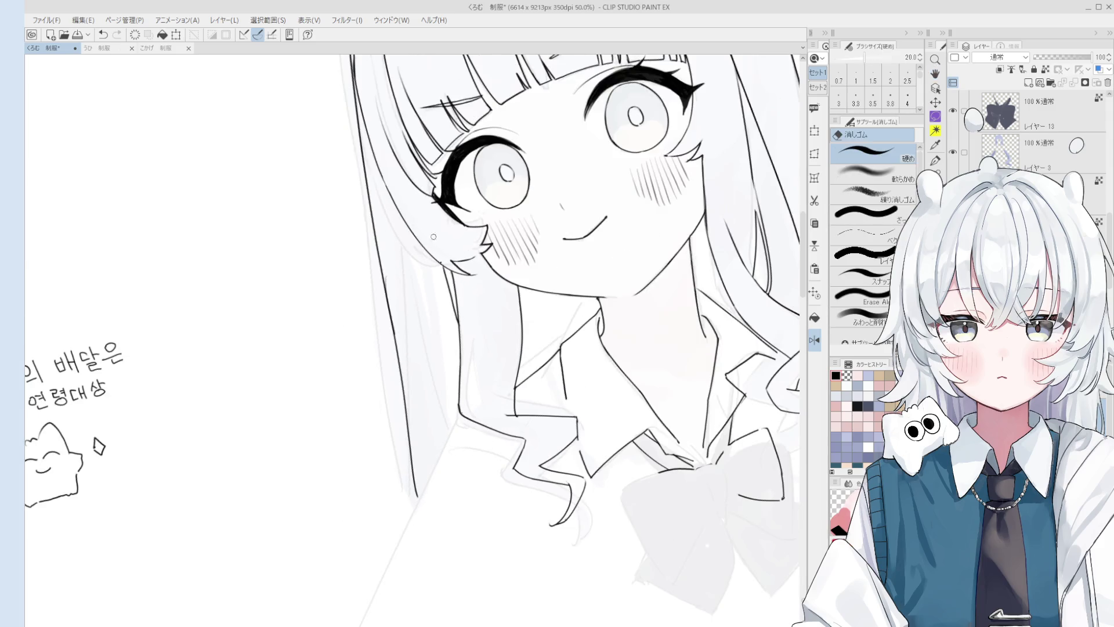
{"action": "scroll", "coordinate": [424, 334], "scroll_direction": "down", "scroll_amount": 2}
{"action": "scroll", "coordinate": [424, 334], "scroll_direction": "up", "scroll_amount": 5}
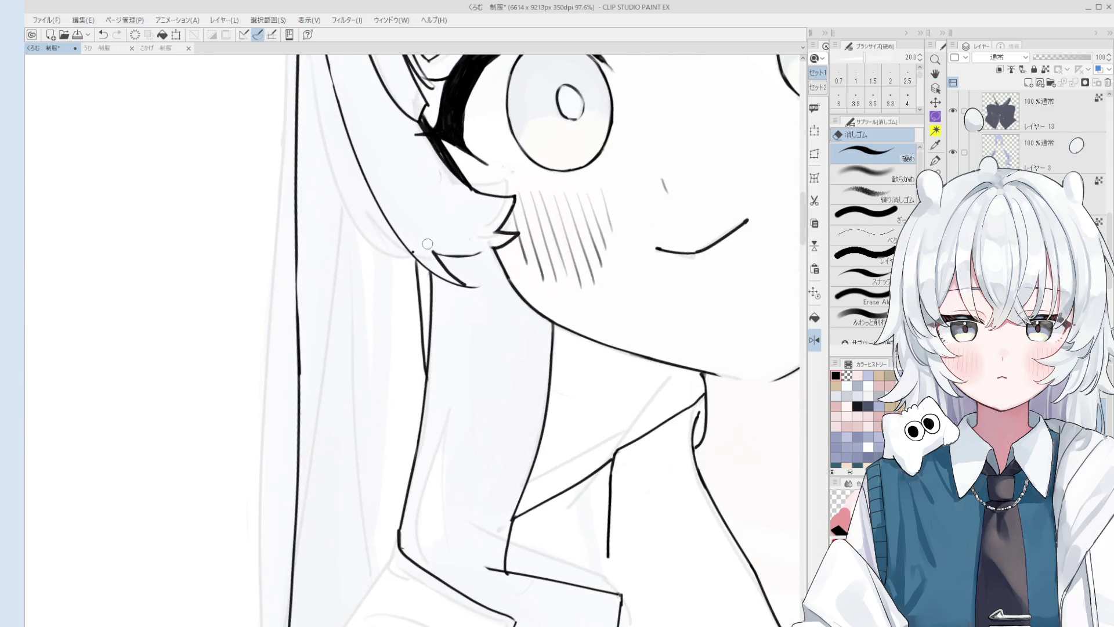
{"action": "key", "text": "o"}
{"action": "left_click", "coordinate": [414, 251], "text": "ctrl+shift"}
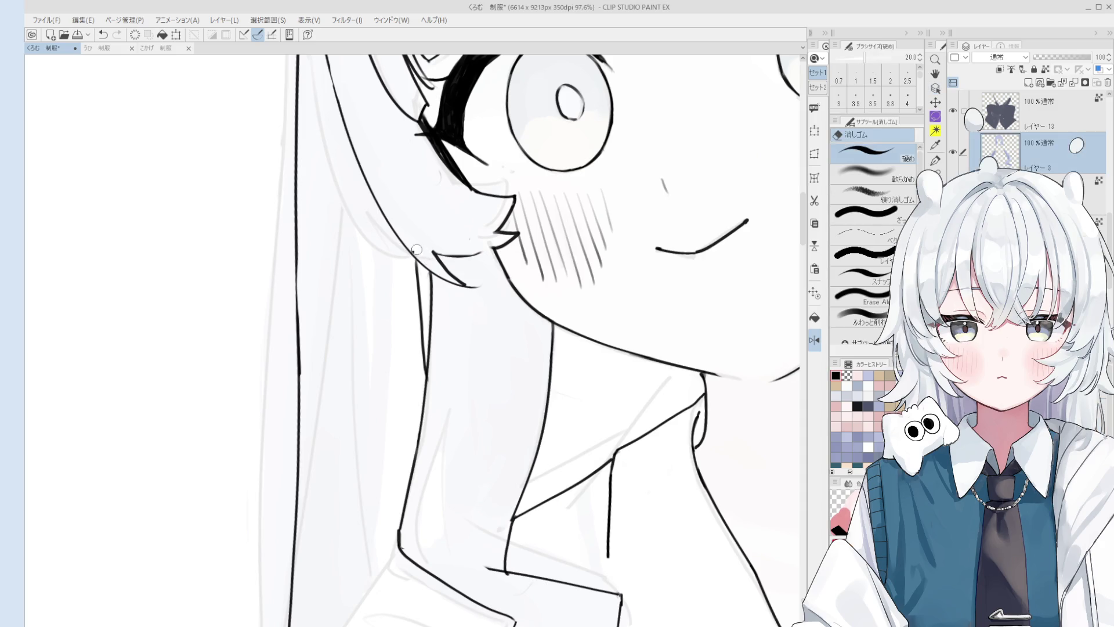
{"action": "scroll", "coordinate": [415, 252], "scroll_direction": "up", "scroll_amount": 3}
{"action": "key", "text": "e"}
{"action": "scroll", "coordinate": [449, 258], "scroll_direction": "down", "scroll_amount": 2}
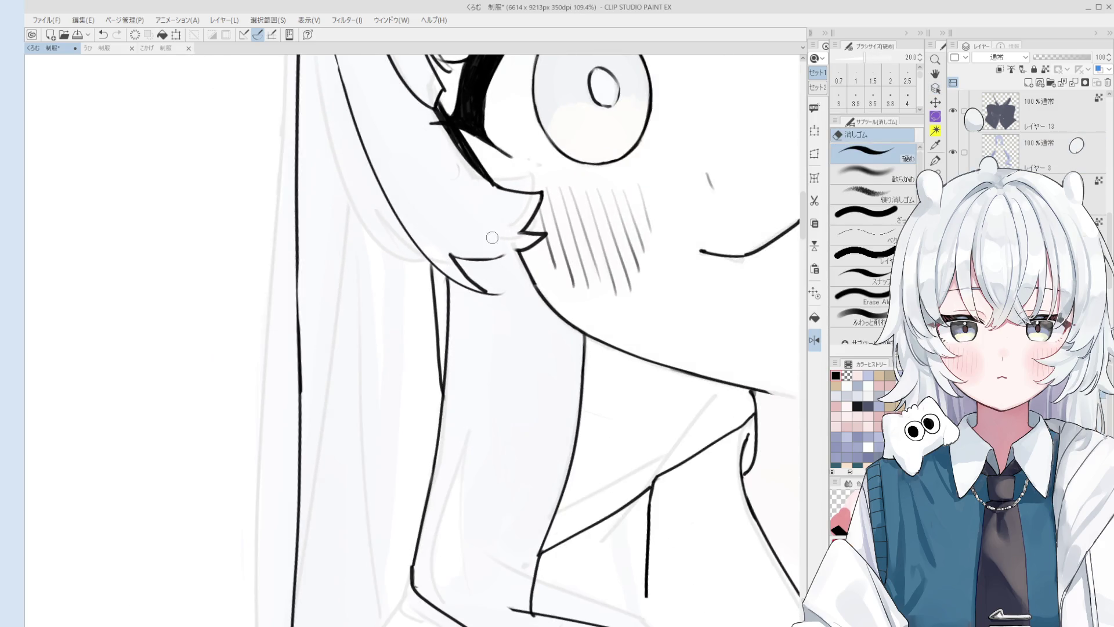
{"action": "key", "text": "h"}
{"action": "scroll", "coordinate": [504, 400], "scroll_direction": "down", "scroll_amount": 8}
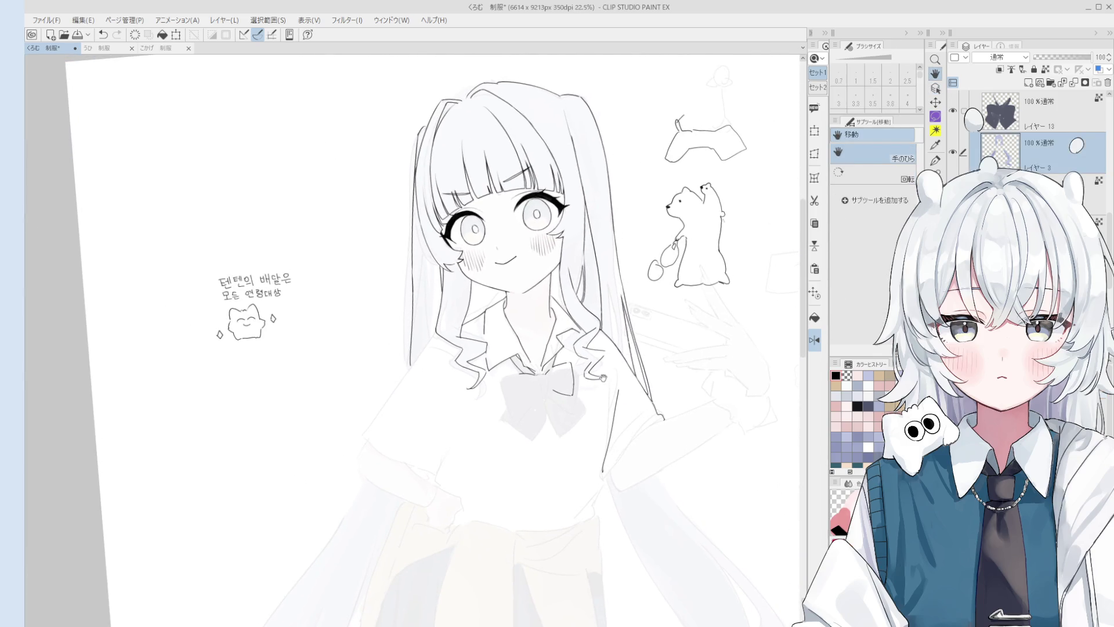
Step: Erase the hair curl lines beside the collar and retry redrawing them, undoing the attempts
{"action": "key", "text": "e"}
{"action": "scroll", "coordinate": [486, 348], "scroll_direction": "up", "scroll_amount": 1}
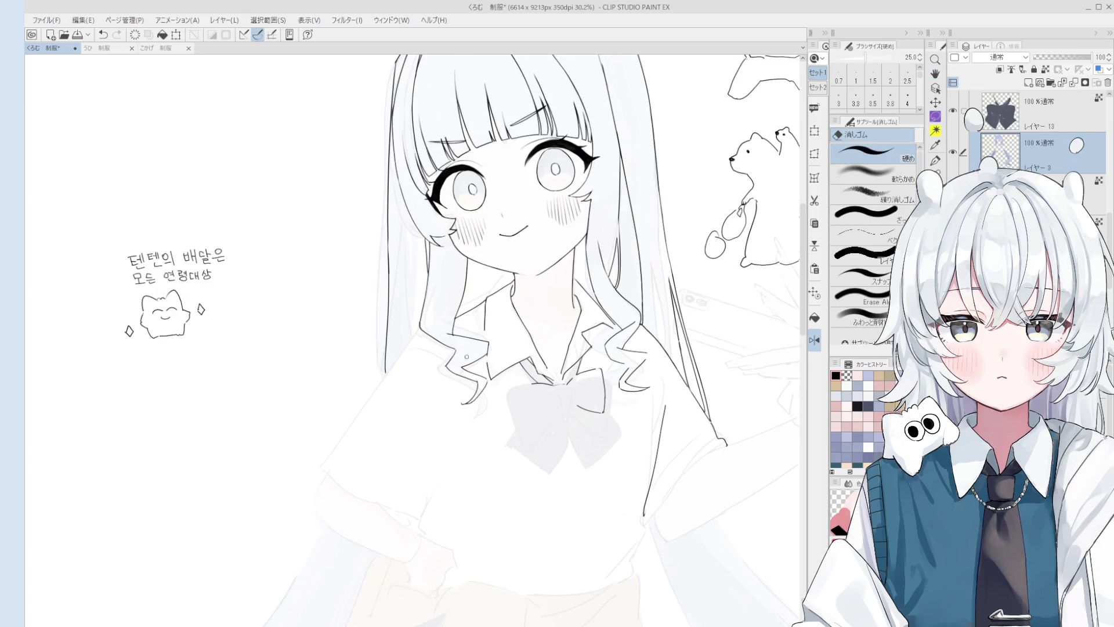
{"action": "mouse_move", "coordinate": [451, 338]}
{"action": "left_mouse_down"}
{"action": "mouse_move", "coordinate": [474, 373]}
{"action": "mouse_move", "coordinate": [463, 390]}
{"action": "left_mouse_up"}
{"action": "key", "text": "p"}
{"action": "scroll", "coordinate": [473, 340], "scroll_direction": "up", "scroll_amount": 1}
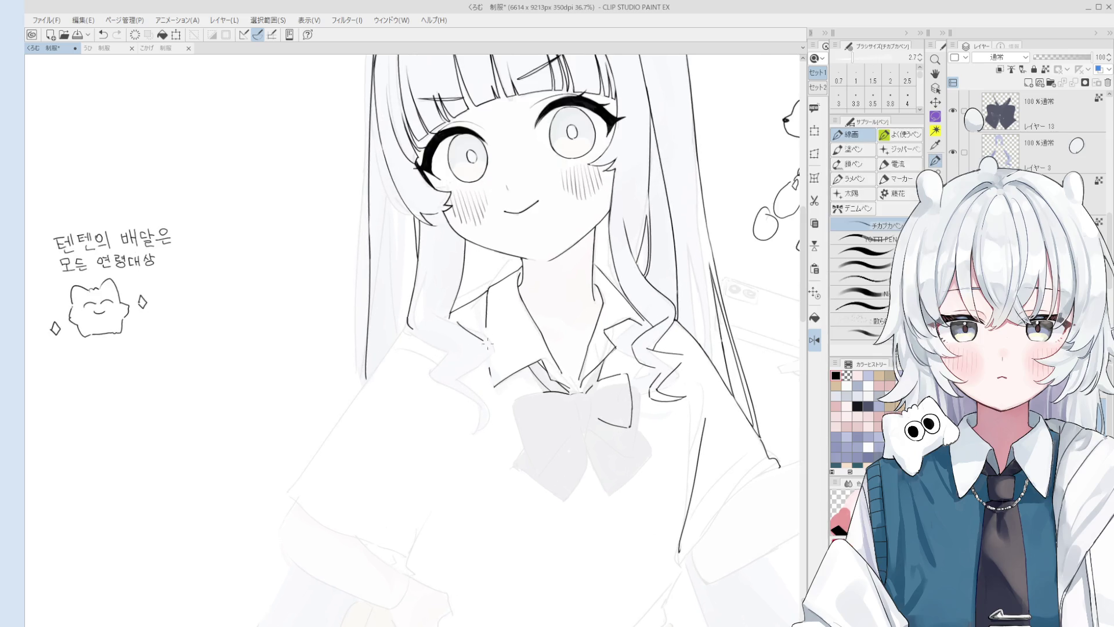
{"action": "mouse_move", "coordinate": [448, 321]}
{"action": "left_mouse_down"}
{"action": "mouse_move", "coordinate": [488, 337]}
{"action": "mouse_move", "coordinate": [479, 374]}
{"action": "mouse_move", "coordinate": [491, 344]}
{"action": "mouse_move", "coordinate": [487, 356]}
{"action": "left_mouse_up"}
{"action": "key", "text": "ctrl+z"}
{"action": "key", "text": "ctrl+z"}
{"action": "key", "text": "ctrl+z"}
{"action": "key", "text": "ctrl+z"}
{"action": "key", "text": "ctrl+z"}
{"action": "mouse_move", "coordinate": [440, 385]}
{"action": "left_mouse_down"}
{"action": "mouse_move", "coordinate": [487, 375]}
{"action": "mouse_move", "coordinate": [473, 333]}
{"action": "mouse_move", "coordinate": [483, 341]}
{"action": "left_mouse_up"}
{"action": "key", "text": "ctrl+z"}
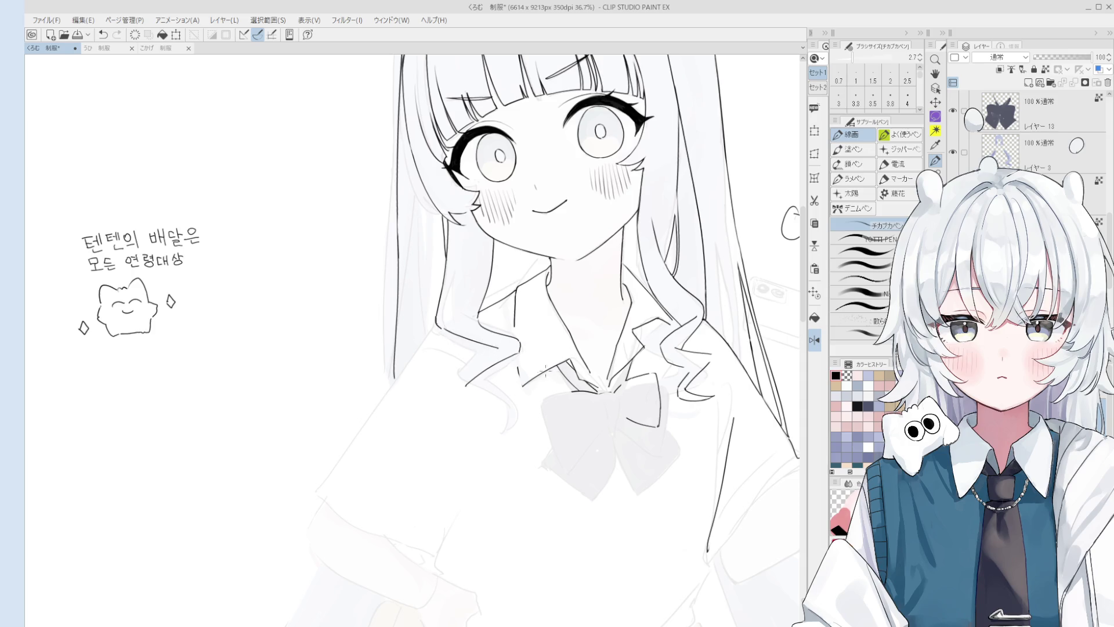
Step: Flip the view, erase the collar lines with a smaller eraser, and redraw the collar line
{"action": "key", "text": "h"}
{"action": "key", "text": "e"}
{"action": "scroll", "coordinate": [515, 354], "scroll_direction": "up", "scroll_amount": 5}
{"action": "key", "text": "bracketleft"}
{"action": "key", "text": "bracketleft"}
{"action": "key", "text": "bracketleft"}
{"action": "mouse_move", "coordinate": [551, 334]}
{"action": "left_mouse_down"}
{"action": "mouse_move", "coordinate": [597, 290]}
{"action": "mouse_move", "coordinate": [600, 303]}
{"action": "mouse_move", "coordinate": [541, 298]}
{"action": "mouse_move", "coordinate": [492, 334]}
{"action": "left_mouse_up"}
{"action": "key", "text": "p"}
{"action": "scroll", "coordinate": [526, 298], "scroll_direction": "down", "scroll_amount": 2}
{"action": "key", "text": "ctrl+z"}
{"action": "key", "text": "ctrl+z"}
{"action": "left_click_drag", "start_coordinate": [532, 289], "coordinate": [488, 336]}
{"action": "key", "text": "ctrl+z"}
{"action": "key", "text": "ctrl+z"}
{"action": "left_click_drag", "start_coordinate": [532, 287], "coordinate": [493, 333]}
Step: Ink a short line near the hair tip beside the collar, undoing it to retry
{"action": "scroll", "coordinate": [498, 336], "scroll_direction": "down", "scroll_amount": 5}
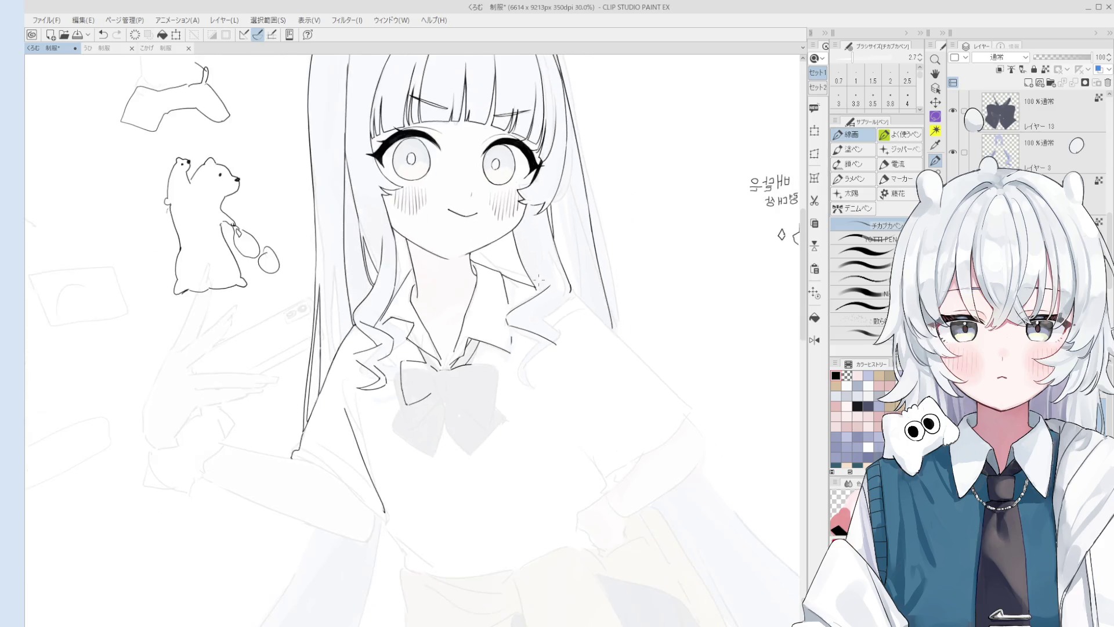
{"action": "scroll", "coordinate": [539, 290], "scroll_direction": "up", "scroll_amount": 6}
{"action": "scroll", "coordinate": [585, 303], "scroll_direction": "down", "scroll_amount": 2}
{"action": "scroll", "coordinate": [574, 331], "scroll_direction": "down", "scroll_amount": 1}
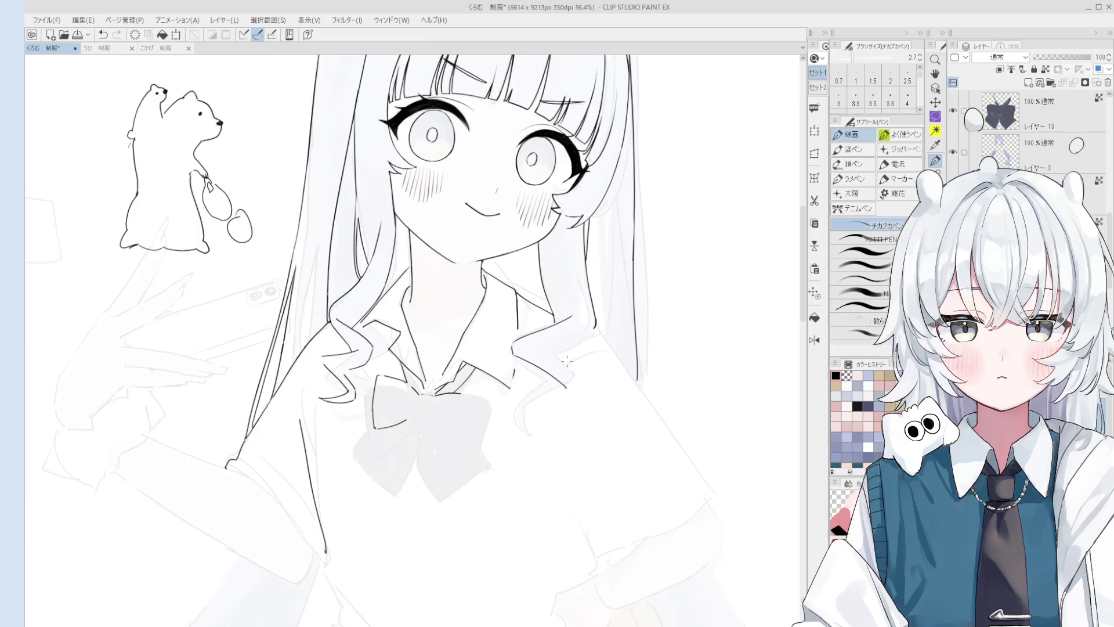
{"action": "scroll", "coordinate": [595, 324], "scroll_direction": "up", "scroll_amount": 2}
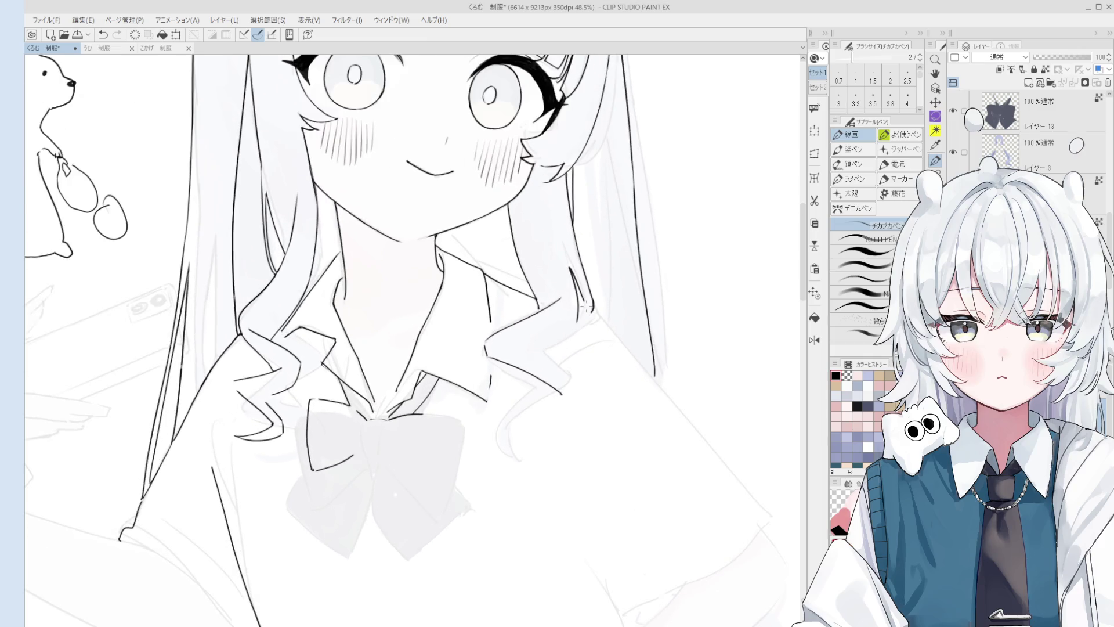
{"action": "left_click_drag", "start_coordinate": [587, 312], "coordinate": [545, 353]}
{"action": "key", "text": "ctrl+z"}
{"action": "key", "text": "ctrl+z"}
{"action": "key", "text": "ctrl+z"}
Step: Flip the view back and zoom out to check the line against the whole figure
{"action": "scroll", "coordinate": [565, 354], "scroll_direction": "down", "scroll_amount": 3}
{"action": "key", "text": "h"}
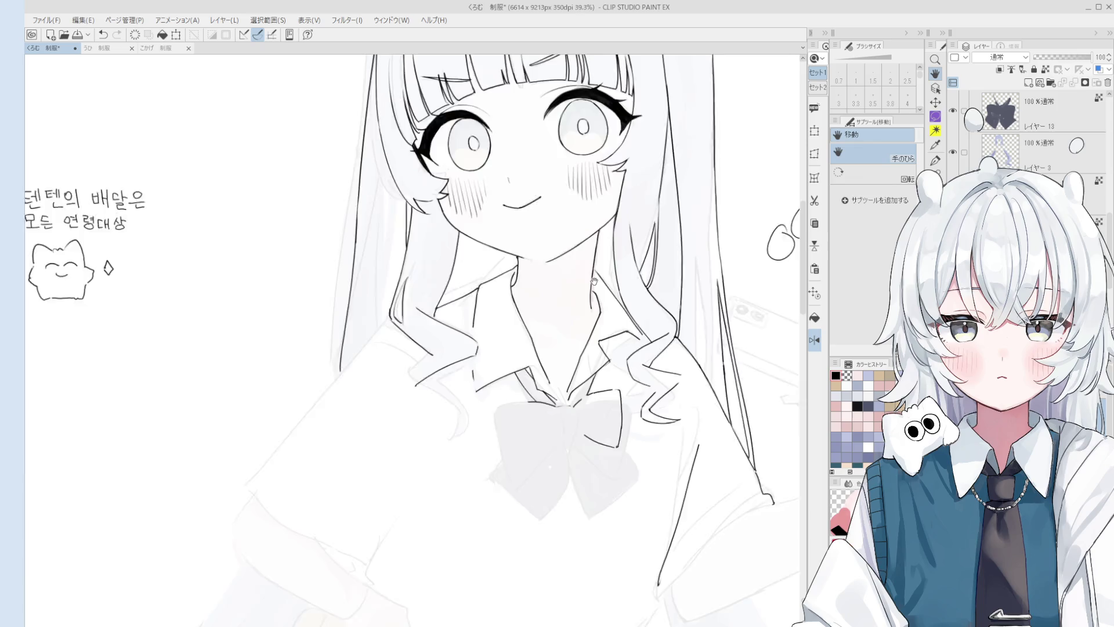
{"action": "left_click_drag", "start_coordinate": [558, 294], "coordinate": [535, 308]}
{"action": "scroll", "coordinate": [535, 308], "scroll_direction": "down", "scroll_amount": 1}
{"action": "scroll", "coordinate": [580, 275], "scroll_direction": "down", "scroll_amount": 1}
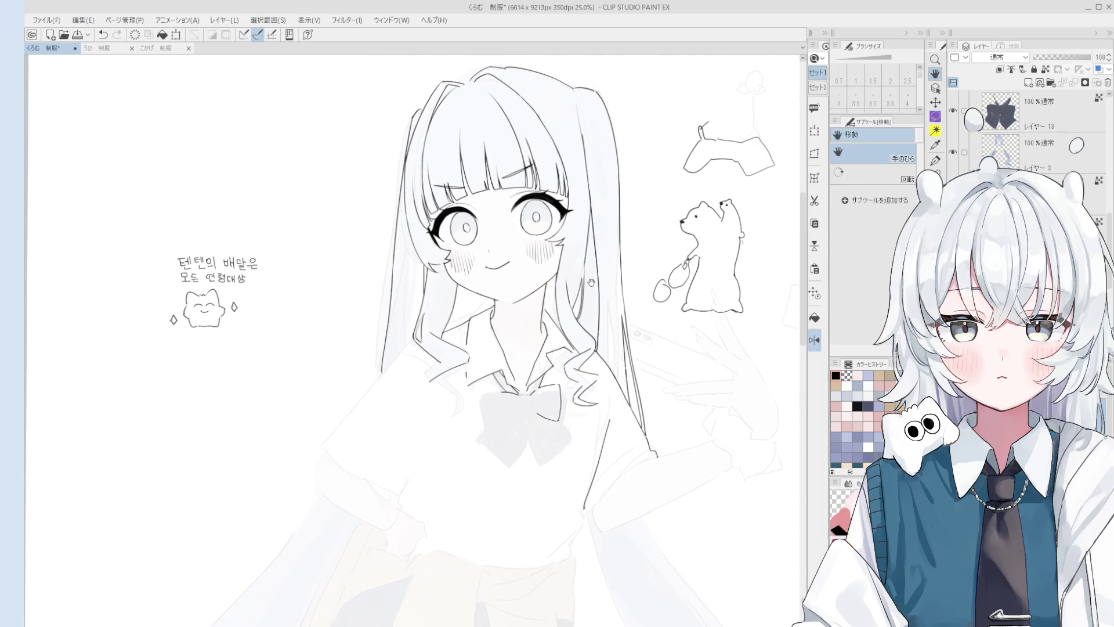
{"action": "key", "text": "e"}
{"action": "scroll", "coordinate": [606, 345], "scroll_direction": "up", "scroll_amount": 5}
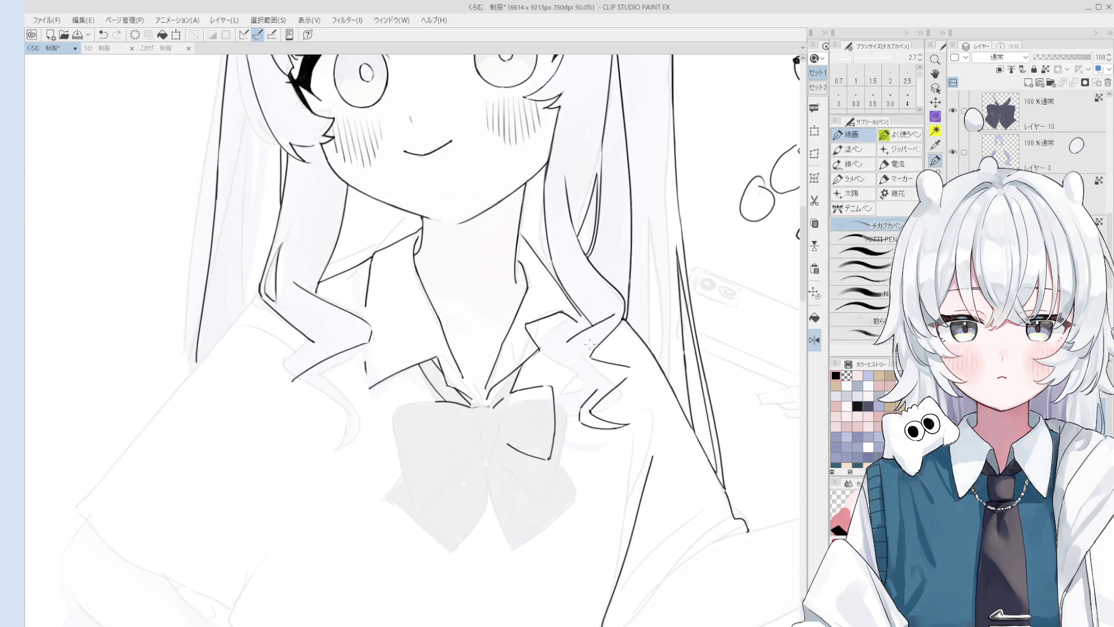
Step: Switch to the pen and zoom in on the hair curls over the collar
{"action": "key", "text": "p"}
{"action": "scroll", "coordinate": [615, 320], "scroll_direction": "up", "scroll_amount": 1}
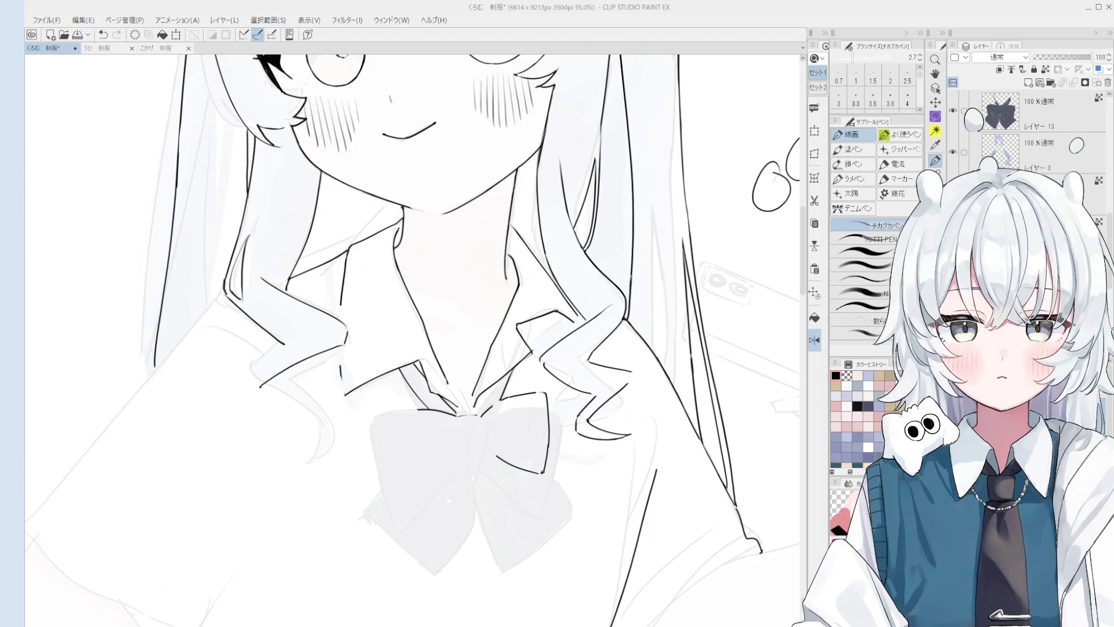
Step: Erase the stray lines beside the bow with the hard eraser
{"action": "key", "text": "e"}
{"action": "left_click_drag", "start_coordinate": [513, 467], "coordinate": [530, 399]}
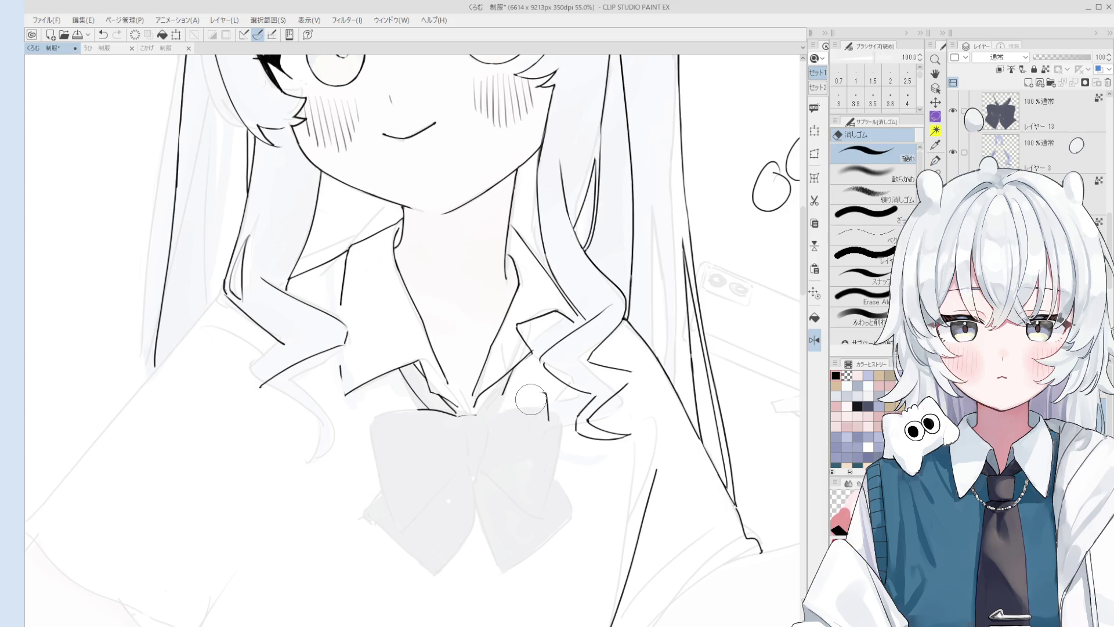
{"action": "scroll", "coordinate": [530, 400], "scroll_direction": "down", "scroll_amount": 3}
{"action": "scroll", "coordinate": [514, 379], "scroll_direction": "up", "scroll_amount": 5}
Step: Try pen strokes along the bow's edges, undo them, and mirror the view horizontally
{"action": "key", "text": "p"}
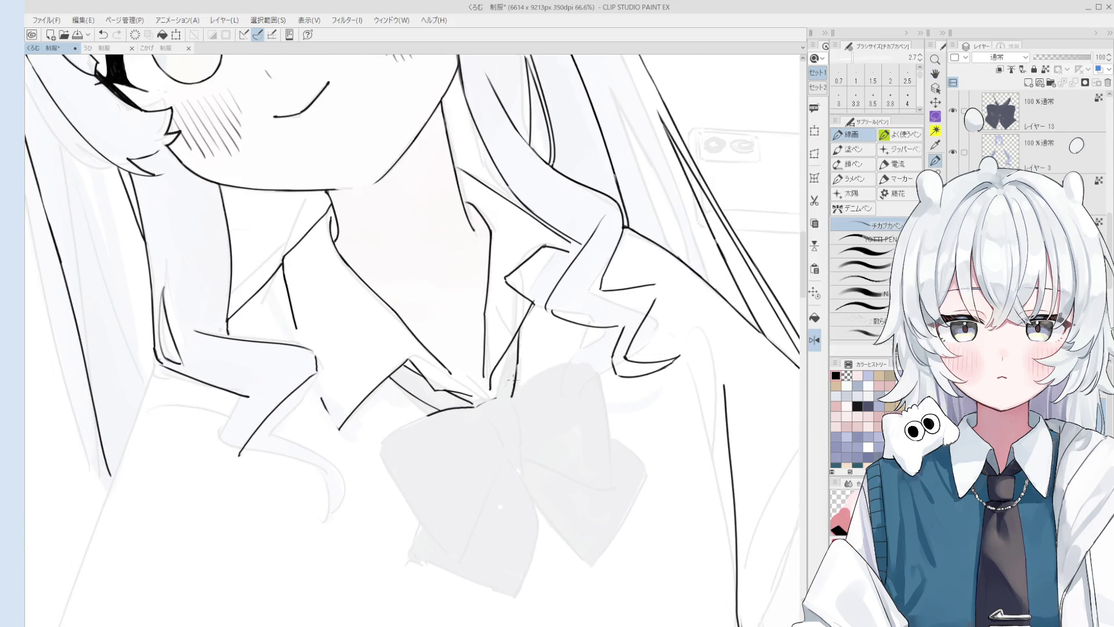
{"action": "scroll", "coordinate": [512, 380], "scroll_direction": "down", "scroll_amount": 2}
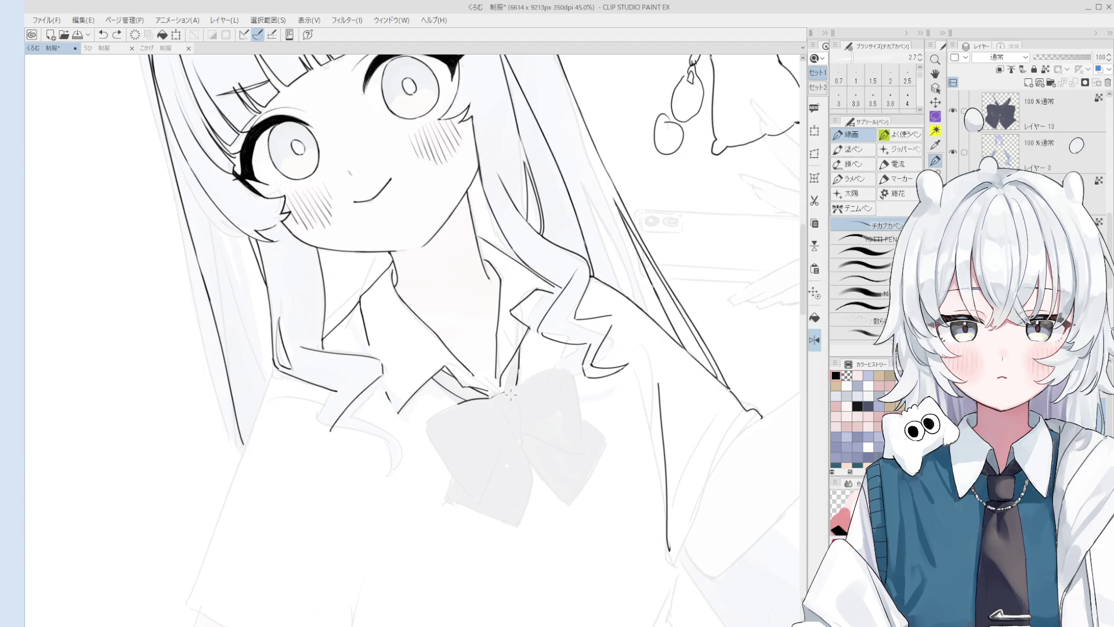
{"action": "scroll", "coordinate": [566, 377], "scroll_direction": "down", "scroll_amount": 2}
{"action": "left_click_drag", "start_coordinate": [566, 364], "coordinate": [570, 415]}
{"action": "key", "text": "ctrl+z"}
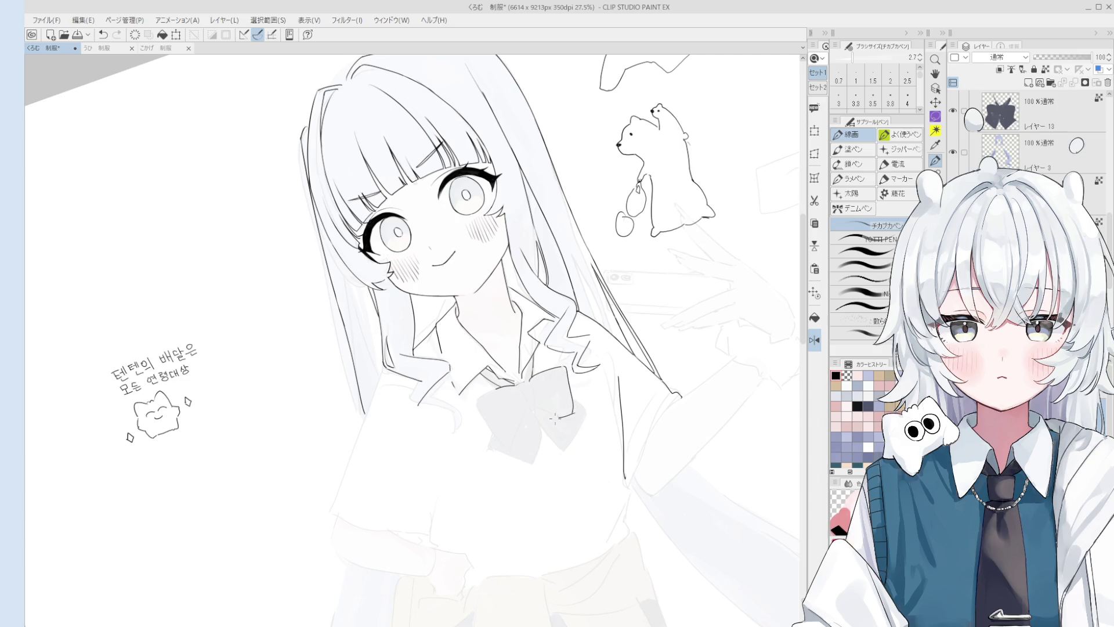
{"action": "mouse_move", "coordinate": [496, 390]}
{"action": "left_mouse_down"}
{"action": "mouse_move", "coordinate": [473, 402]}
{"action": "mouse_move", "coordinate": [504, 447]}
{"action": "left_mouse_up"}
{"action": "key", "text": "ctrl+z"}
{"action": "key", "text": "ctrl+z"}
{"action": "key", "text": "ctrl+z"}
{"action": "scroll", "coordinate": [481, 377], "scroll_direction": "down", "scroll_amount": 2}
{"action": "scroll", "coordinate": [482, 348], "scroll_direction": "up", "scroll_amount": 1}
{"action": "key", "text": "h"}
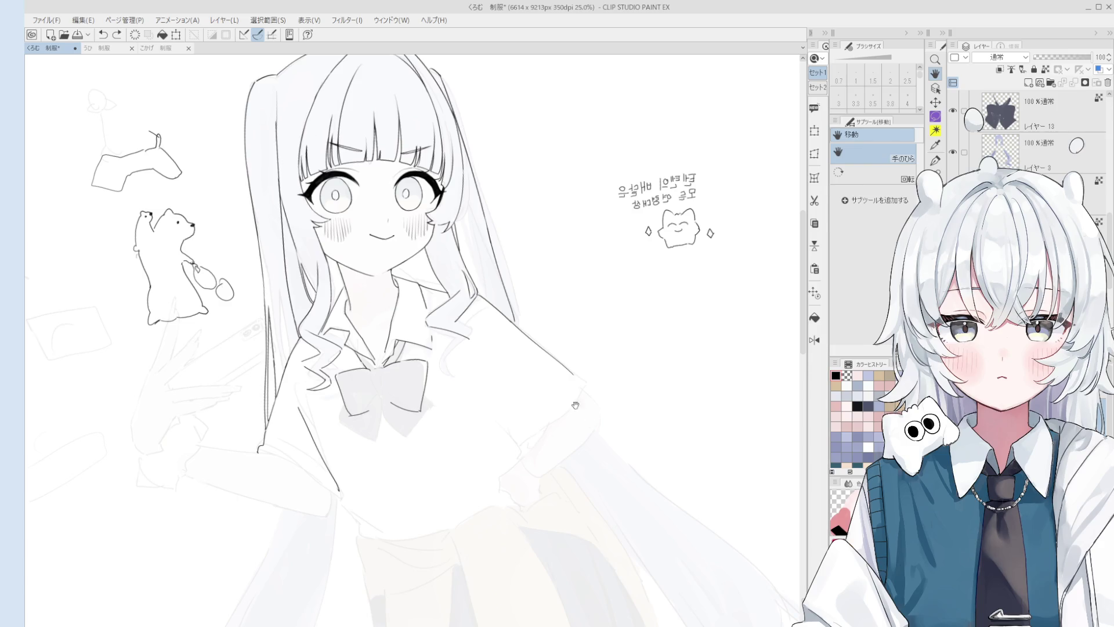
Step: Rotate the view, set pen size 3.0, and draw the sleeve's diagonal shoulder line
{"action": "left_click_drag", "start_coordinate": [517, 339], "coordinate": [560, 239]}
{"action": "key", "text": "e"}
{"action": "scroll", "coordinate": [499, 325], "scroll_direction": "up", "scroll_amount": 1}
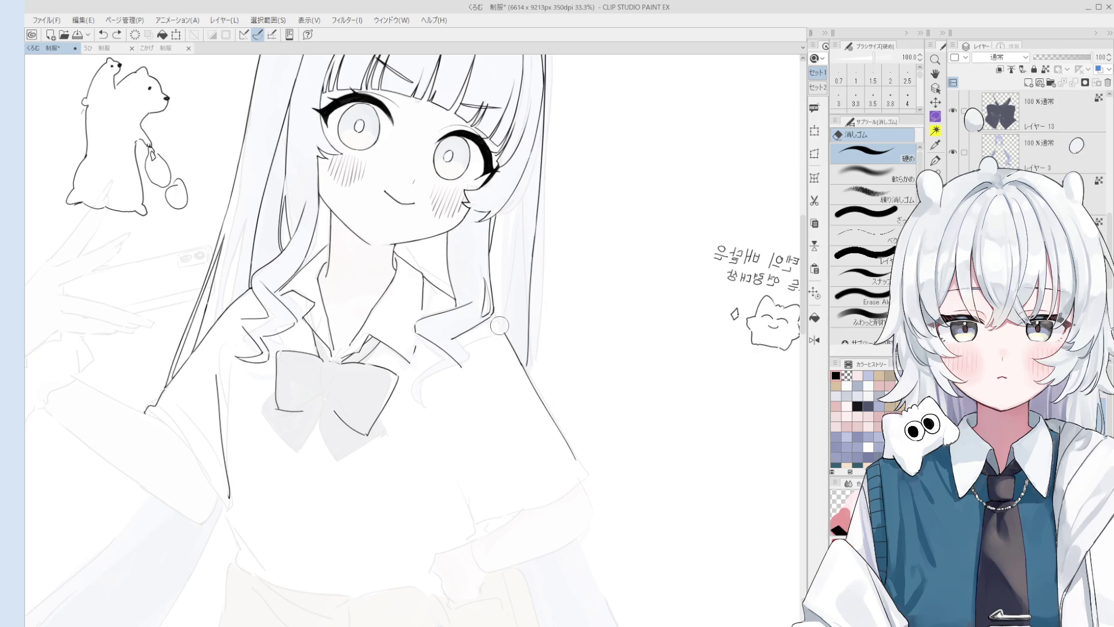
{"action": "key", "text": "p"}
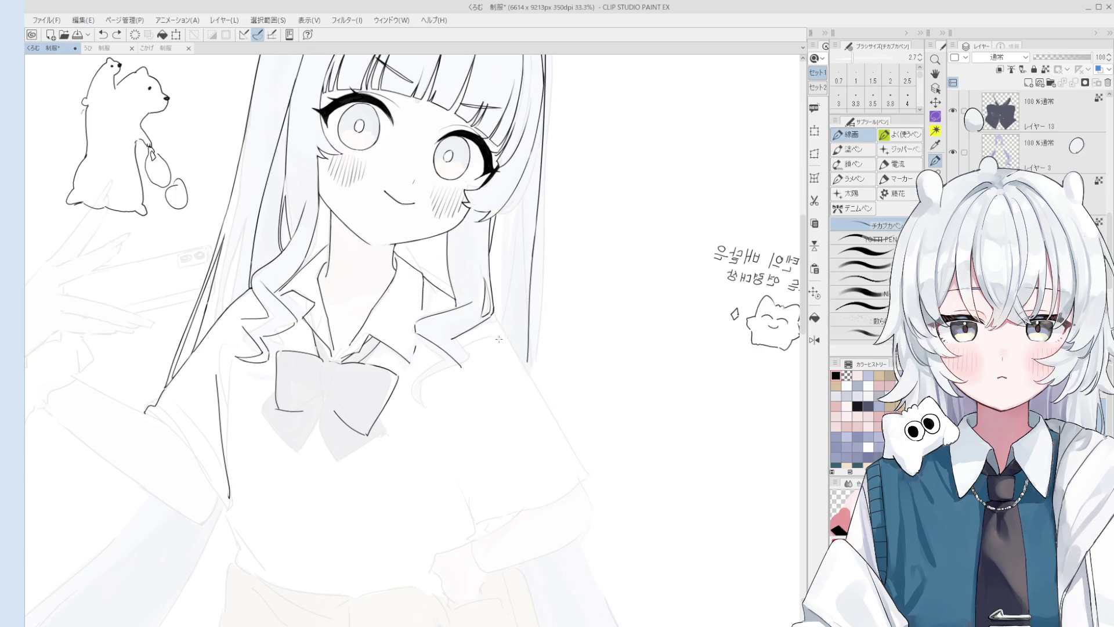
{"action": "key", "text": "minus"}
{"action": "scroll", "coordinate": [494, 328], "scroll_direction": "down", "scroll_amount": 3}
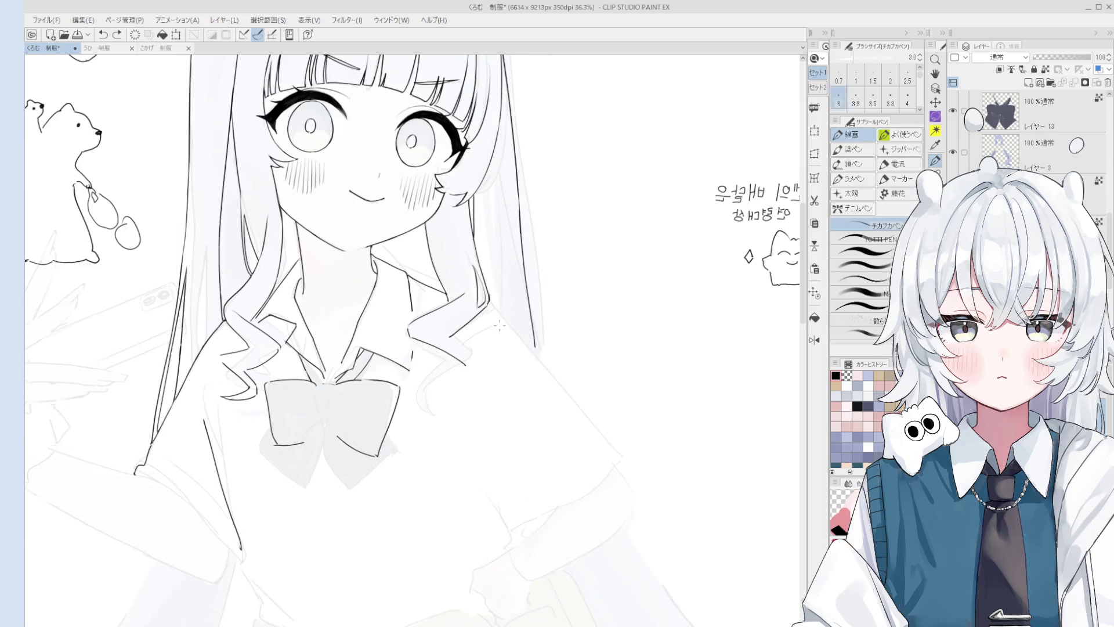
{"action": "key", "text": "bracketright"}
{"action": "key", "text": "bracketright"}
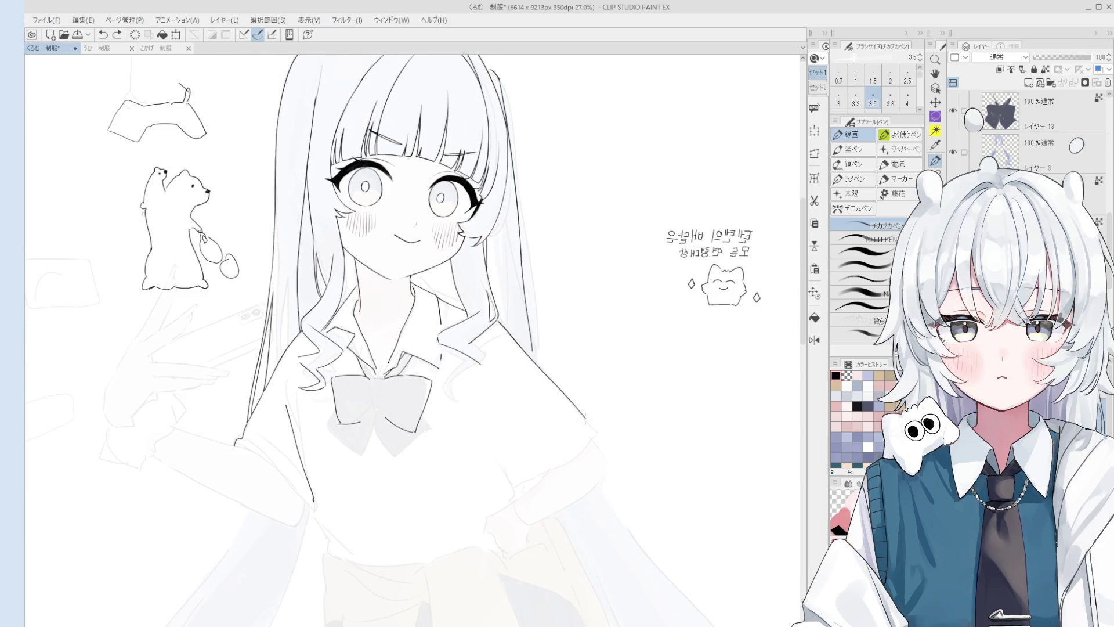
{"action": "left_click_drag", "start_coordinate": [594, 423], "coordinate": [524, 348]}
Step: Erase the shoulder line's overshooting tail and redraw the shoulder edge darker
{"action": "key", "text": "e"}
{"action": "left_click_drag", "start_coordinate": [590, 430], "coordinate": [573, 397]}
{"action": "key", "text": "p"}
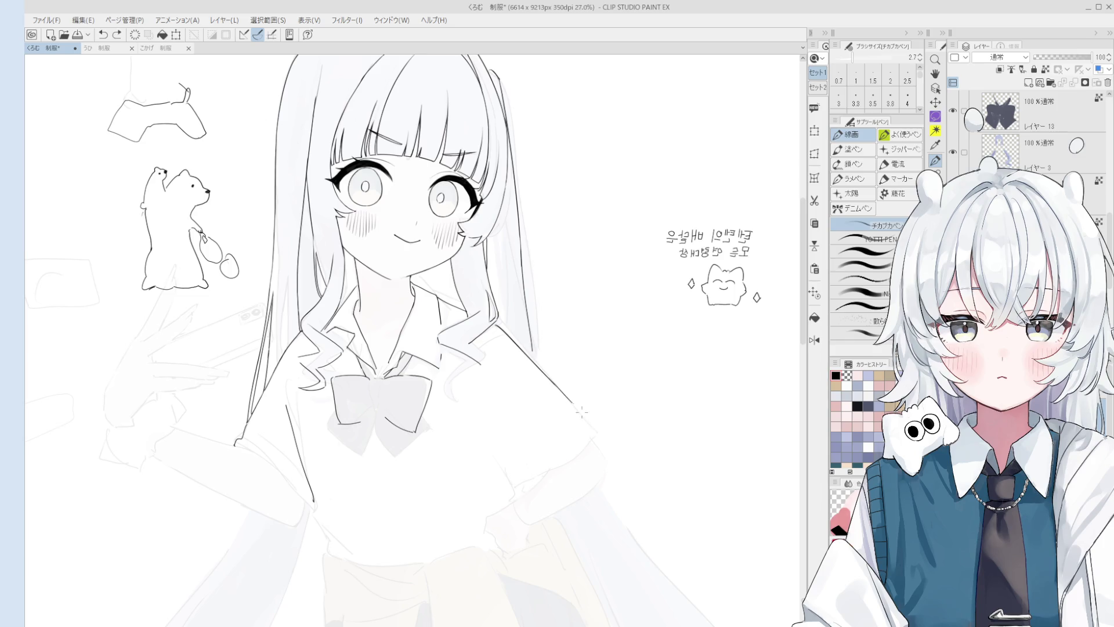
{"action": "mouse_move", "coordinate": [596, 427]}
{"action": "left_mouse_down"}
{"action": "mouse_move", "coordinate": [551, 380]}
{"action": "mouse_move", "coordinate": [597, 430]}
{"action": "left_mouse_up"}
{"action": "key", "text": "ctrl+z"}
Step: Pan to the caption's cat doodle and try a curved stroke there, then undo it
{"action": "key", "text": "space"}
{"action": "left_click_drag", "start_coordinate": [520, 388], "coordinate": [547, 406]}
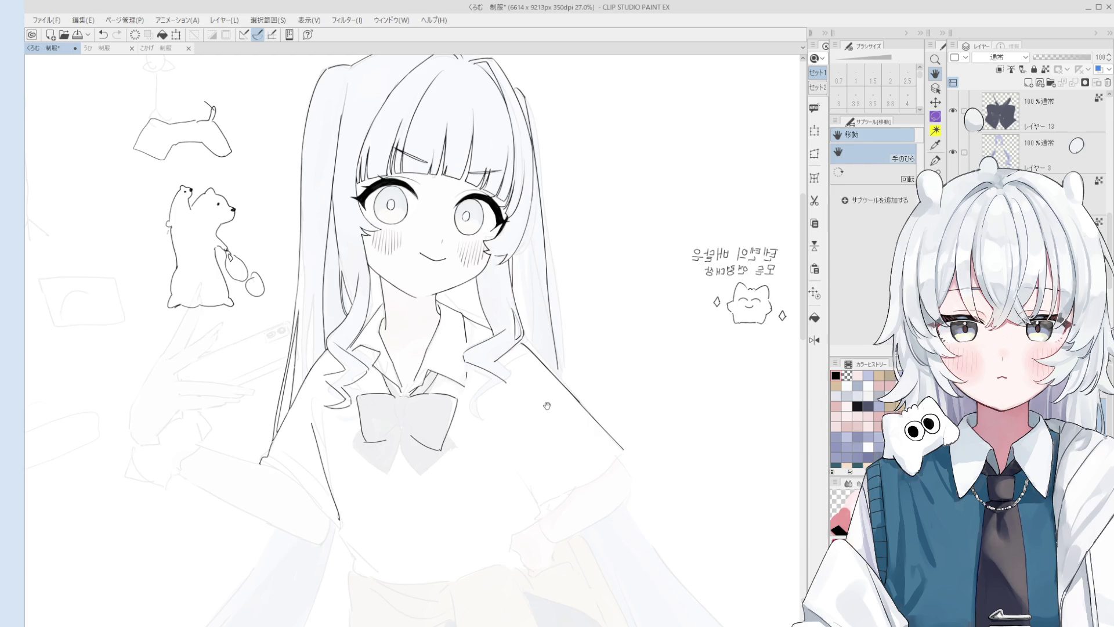
{"action": "left_click_drag", "start_coordinate": [547, 406], "coordinate": [678, 261]}
{"action": "left_click_drag", "start_coordinate": [703, 319], "coordinate": [617, 204]}
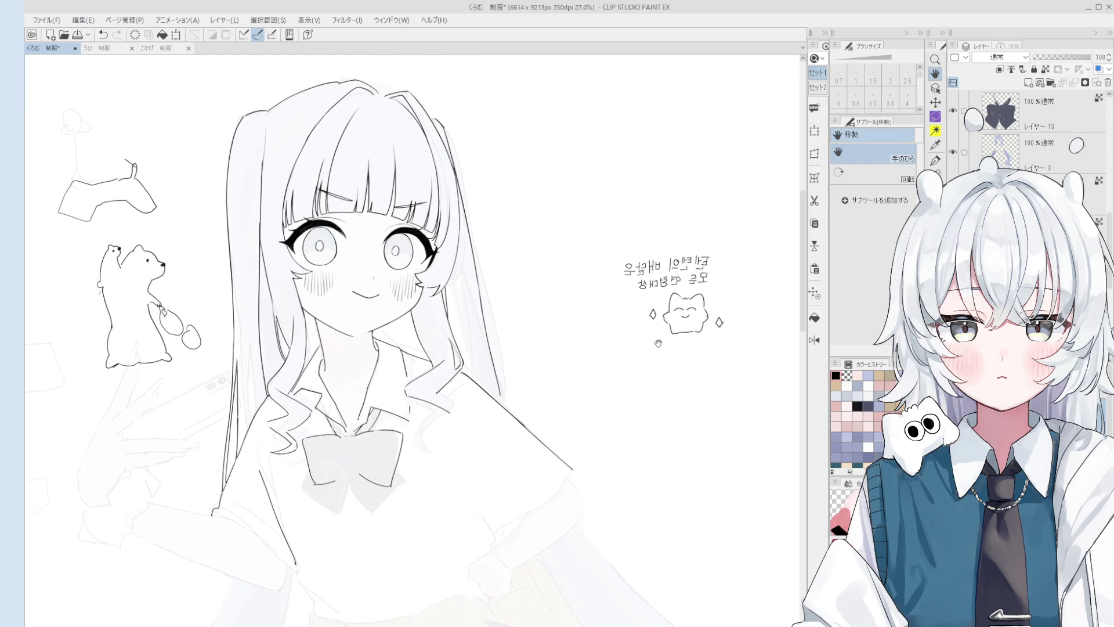
{"action": "mouse_move", "coordinate": [574, 295]}
{"action": "left_mouse_down"}
{"action": "mouse_move", "coordinate": [573, 232]}
{"action": "mouse_move", "coordinate": [667, 191]}
{"action": "left_mouse_up"}
{"action": "key", "text": "ctrl+z"}
{"action": "scroll", "coordinate": [725, 337], "scroll_direction": "up", "scroll_amount": 2}
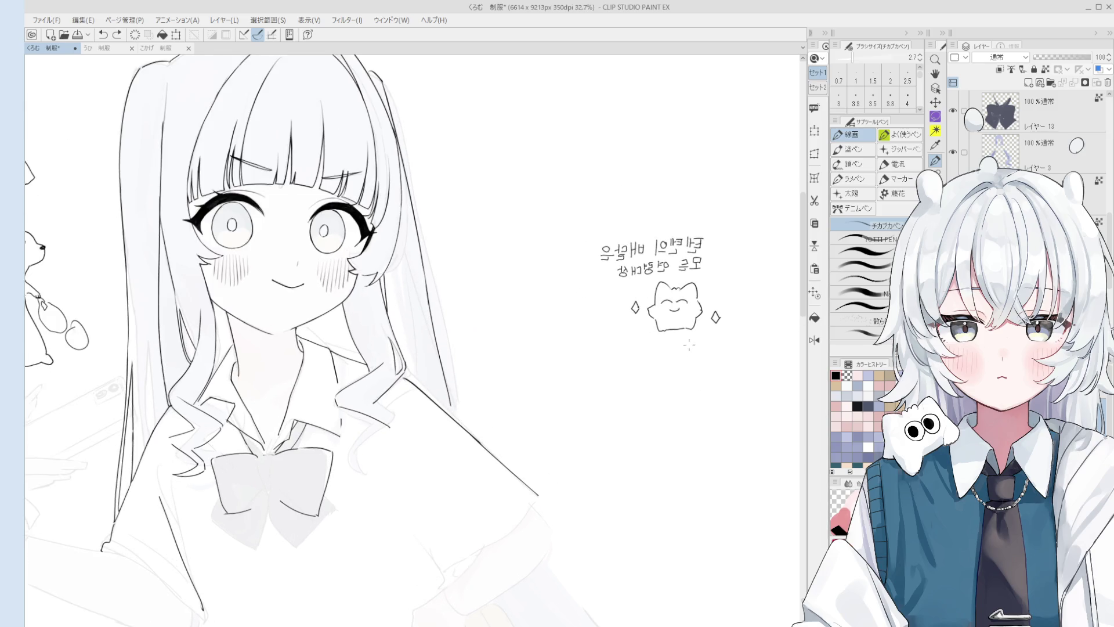
Step: Erase the top of the cat's head and dot three speckles onto its cap
{"action": "key", "text": "e"}
{"action": "scroll", "coordinate": [673, 290], "scroll_direction": "up", "scroll_amount": 1}
{"action": "mouse_move", "coordinate": [665, 285]}
{"action": "left_mouse_down"}
{"action": "mouse_move", "coordinate": [709, 300]}
{"action": "mouse_move", "coordinate": [689, 278]}
{"action": "left_mouse_up"}
{"action": "scroll", "coordinate": [676, 287], "scroll_direction": "up", "scroll_amount": 2}
{"action": "key", "text": "p"}
{"action": "left_click", "coordinate": [688, 279]}
{"action": "left_click", "coordinate": [692, 281]}
{"action": "left_click", "coordinate": [697, 280]}
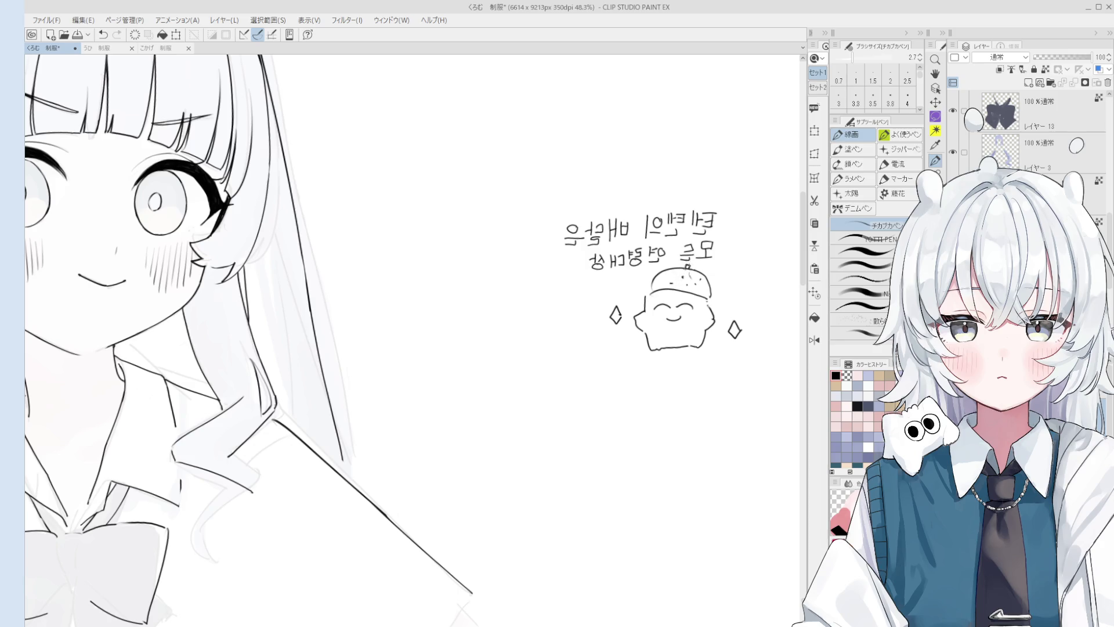
{"action": "scroll", "coordinate": [767, 295], "scroll_direction": "down", "scroll_amount": 4}
{"action": "key", "text": "h"}
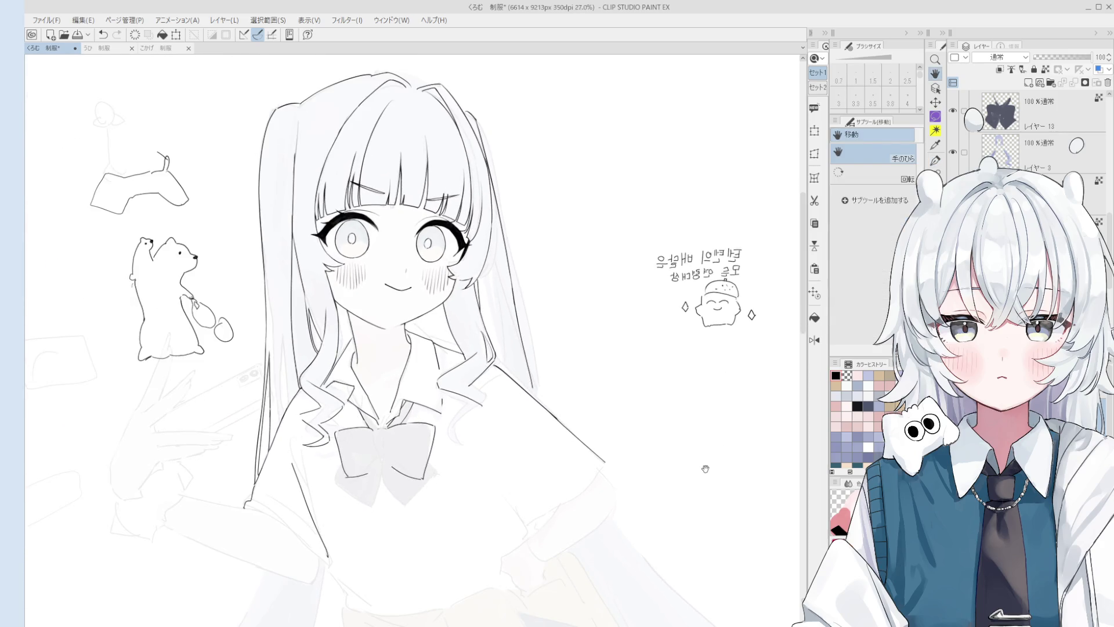
{"action": "left_click_drag", "start_coordinate": [706, 457], "coordinate": [699, 458]}
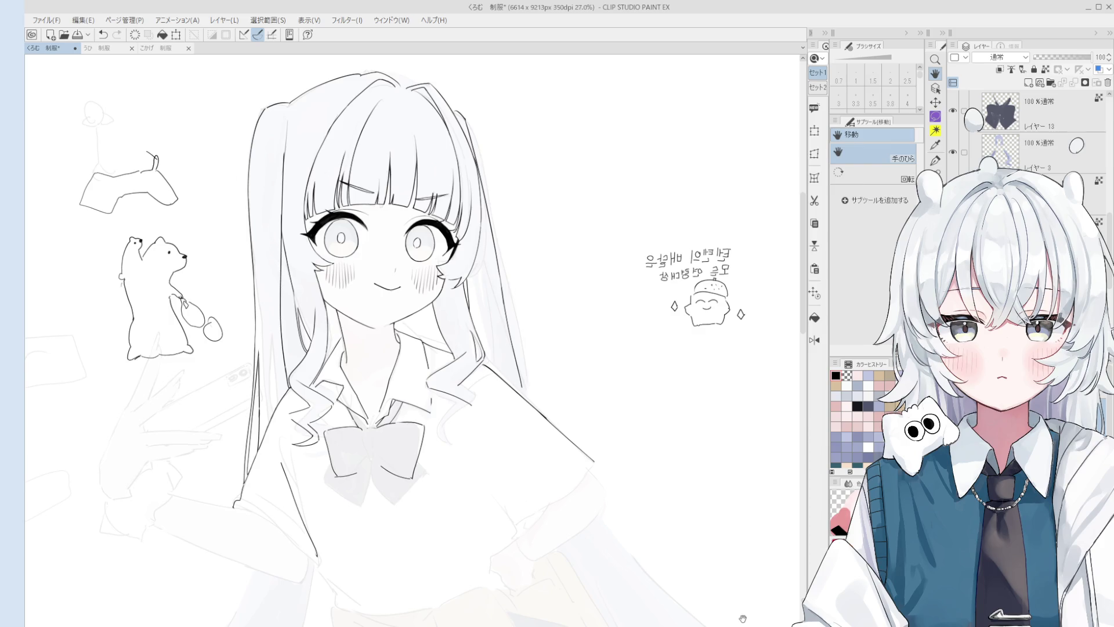
Step: Mirror the view, undo the last small stroke, and zoom out to review the whole page
{"action": "scroll", "coordinate": [505, 473], "scroll_direction": "up", "scroll_amount": 2}
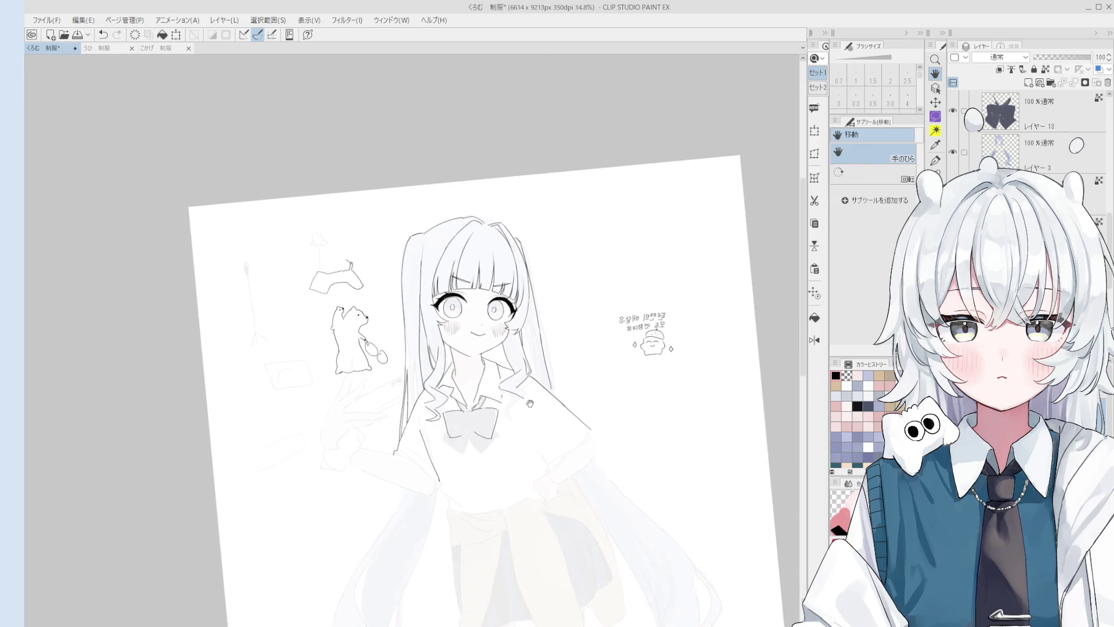
{"action": "key", "text": "h"}
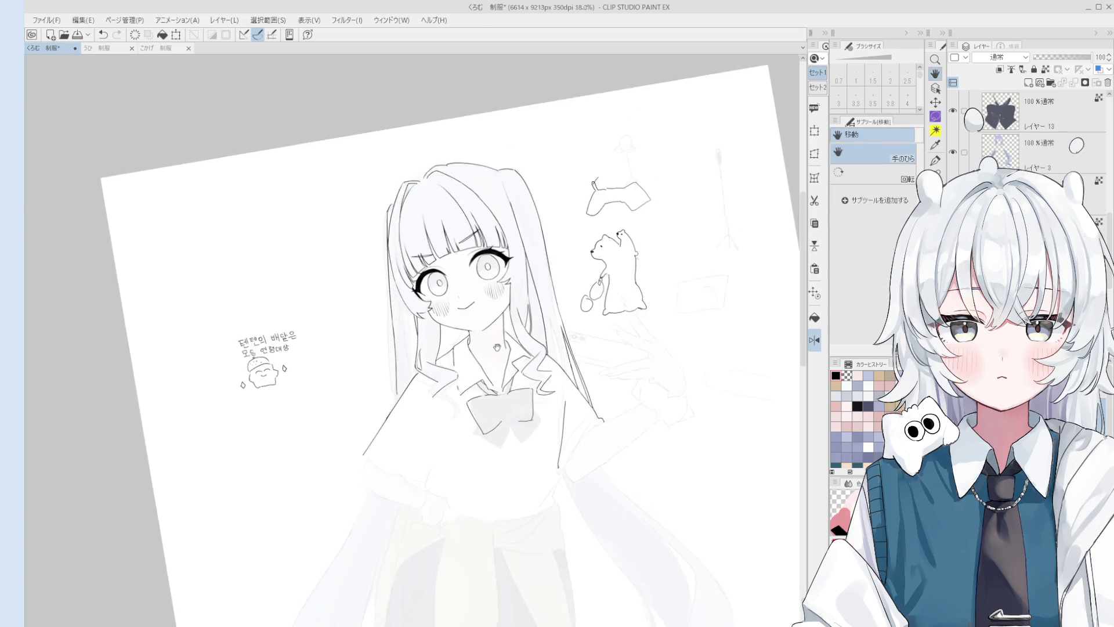
{"action": "scroll", "coordinate": [506, 342], "scroll_direction": "up", "scroll_amount": 1}
{"action": "key", "text": "ctrl+z"}
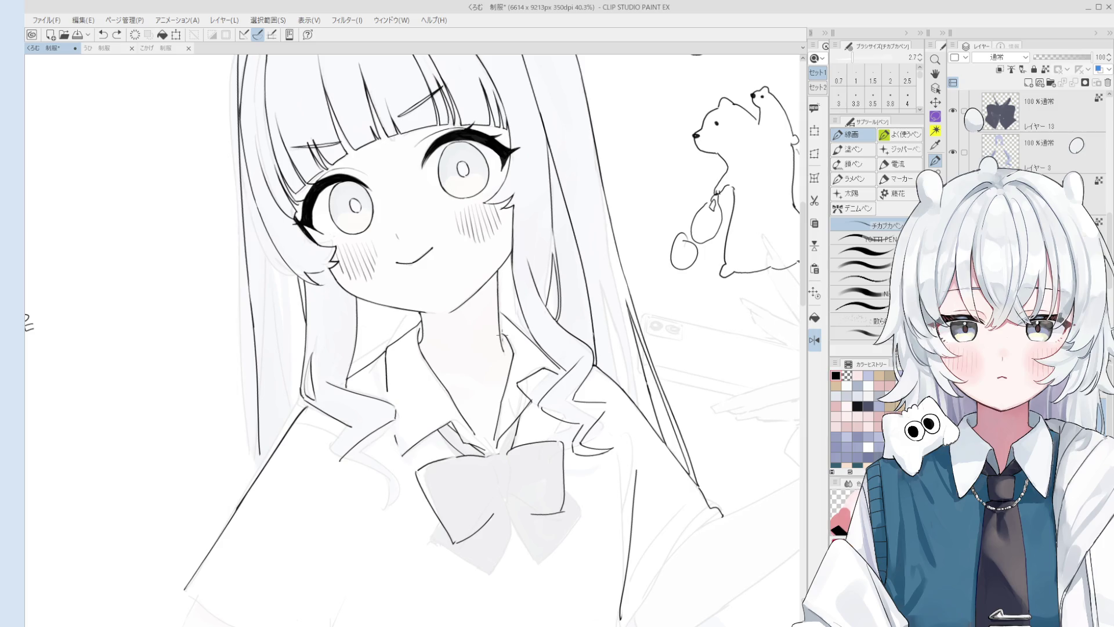
{"action": "key", "text": "e"}
{"action": "scroll", "coordinate": [525, 328], "scroll_direction": "up", "scroll_amount": 1}
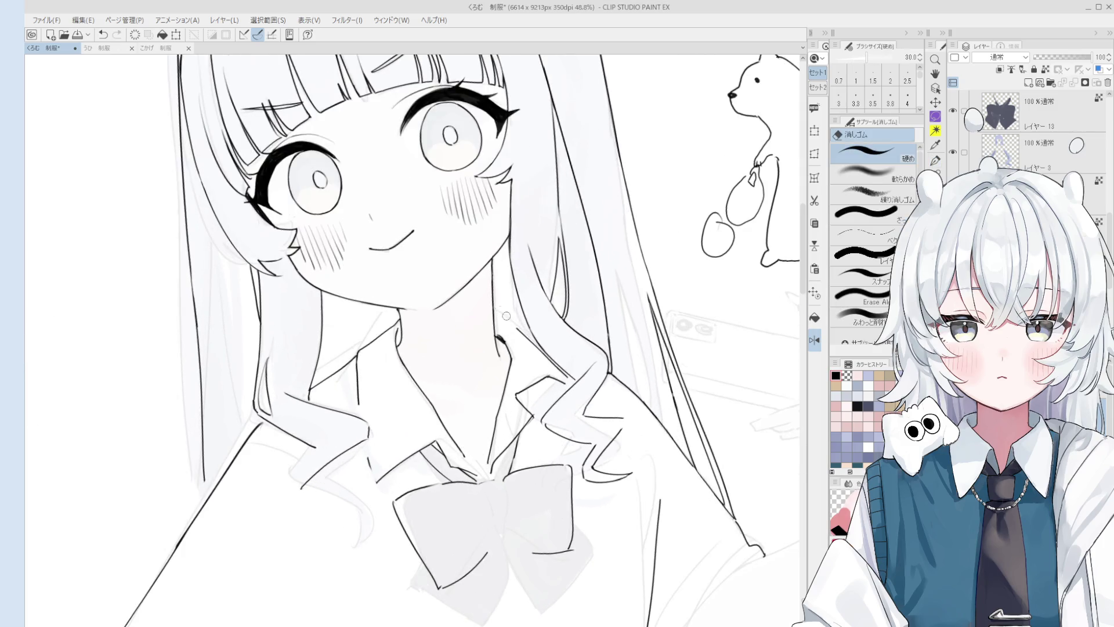
{"action": "key", "text": "p"}
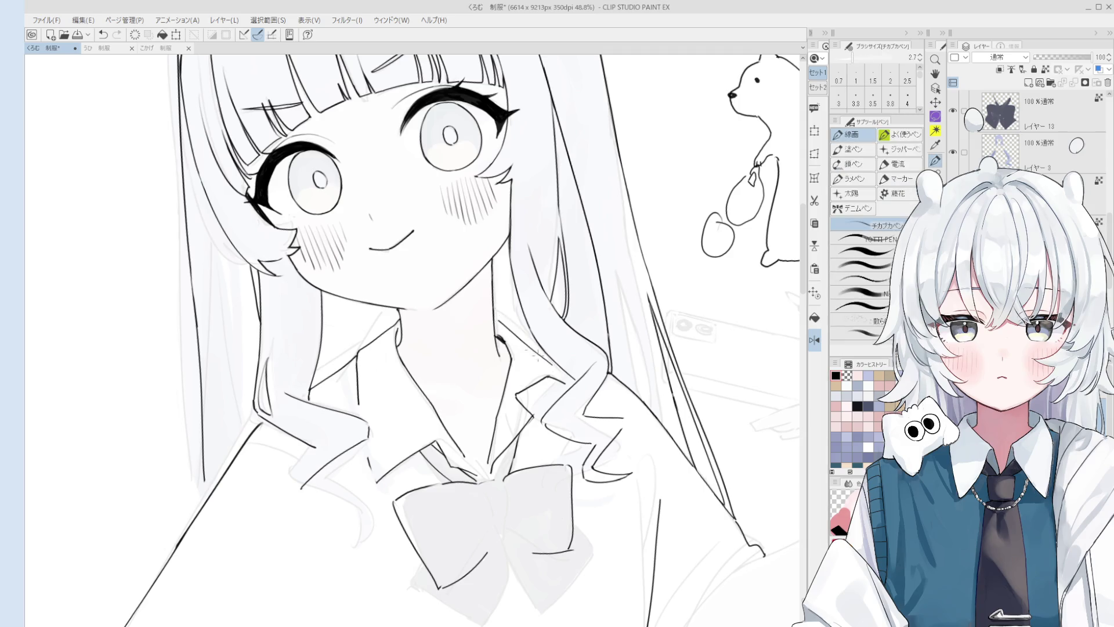
{"action": "scroll", "coordinate": [556, 364], "scroll_direction": "down", "scroll_amount": 3}
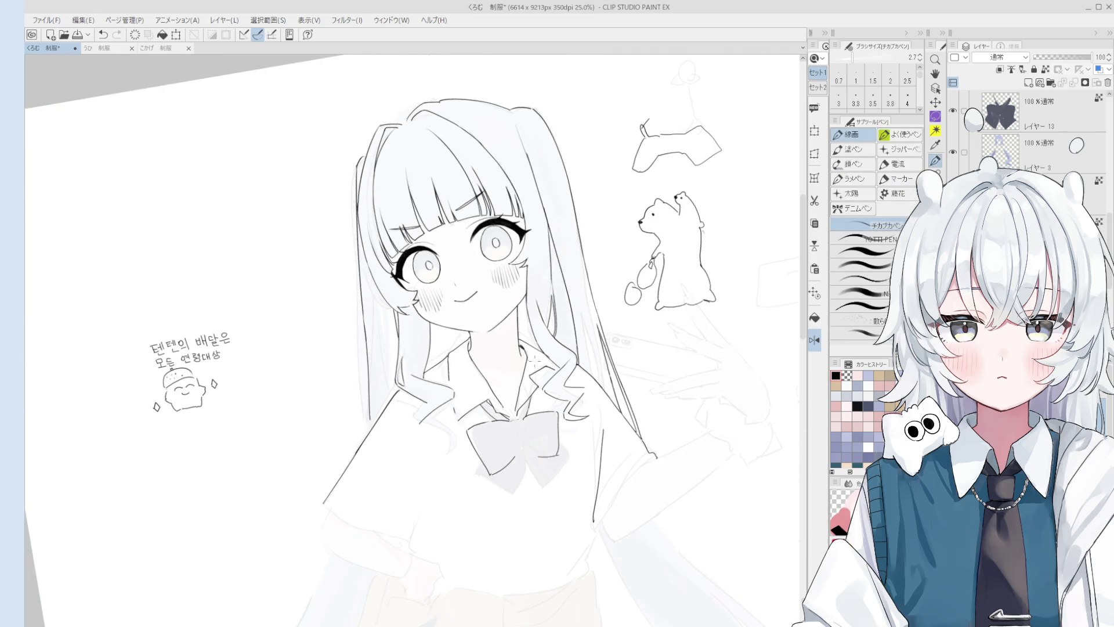
{"action": "key", "text": "e"}
{"action": "scroll", "coordinate": [492, 358], "scroll_direction": "up", "scroll_amount": 1}
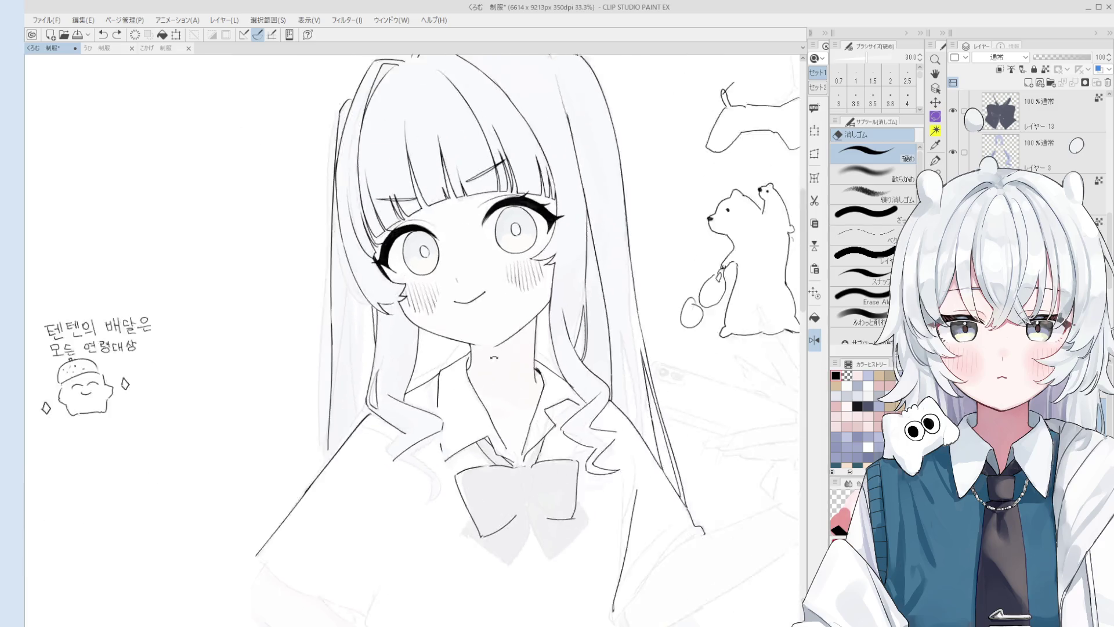
{"action": "scroll", "coordinate": [492, 358], "scroll_direction": "down", "scroll_amount": 4}
Step: Try a thicker pen line near the collar, then undo the misplaced stroke
{"action": "key", "text": "h"}
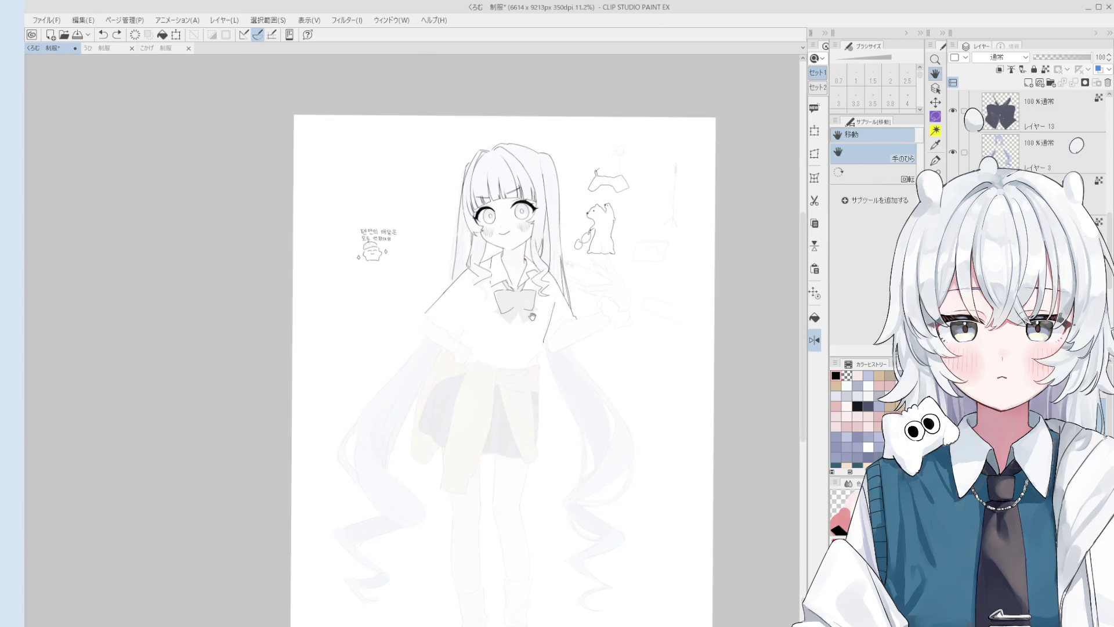
{"action": "key", "text": "e"}
{"action": "scroll", "coordinate": [577, 275], "scroll_direction": "up", "scroll_amount": 2}
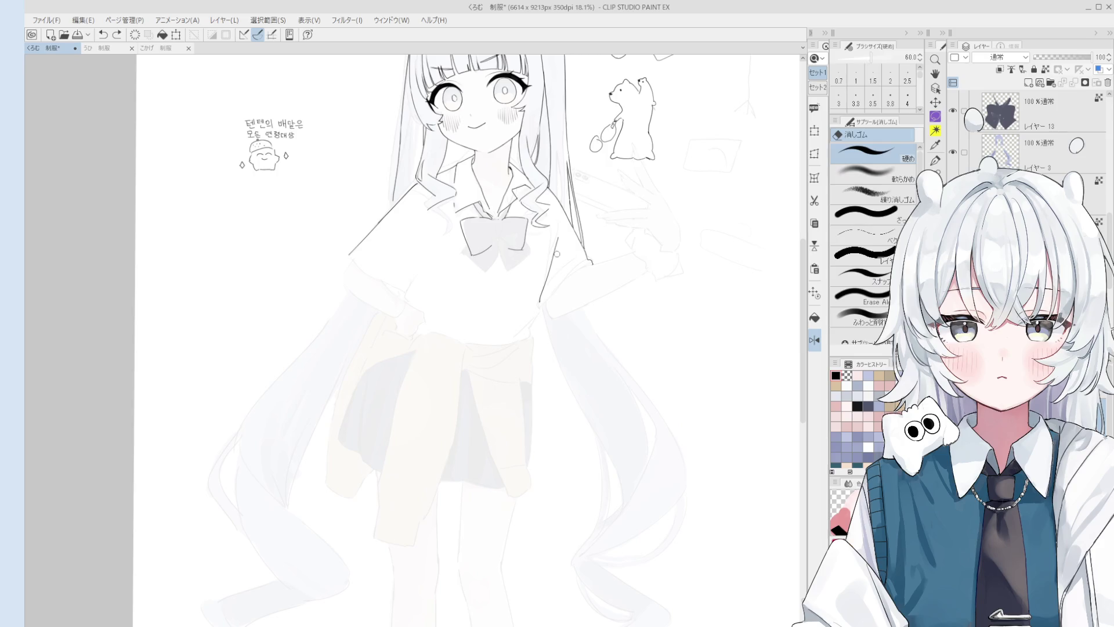
{"action": "key", "text": "p"}
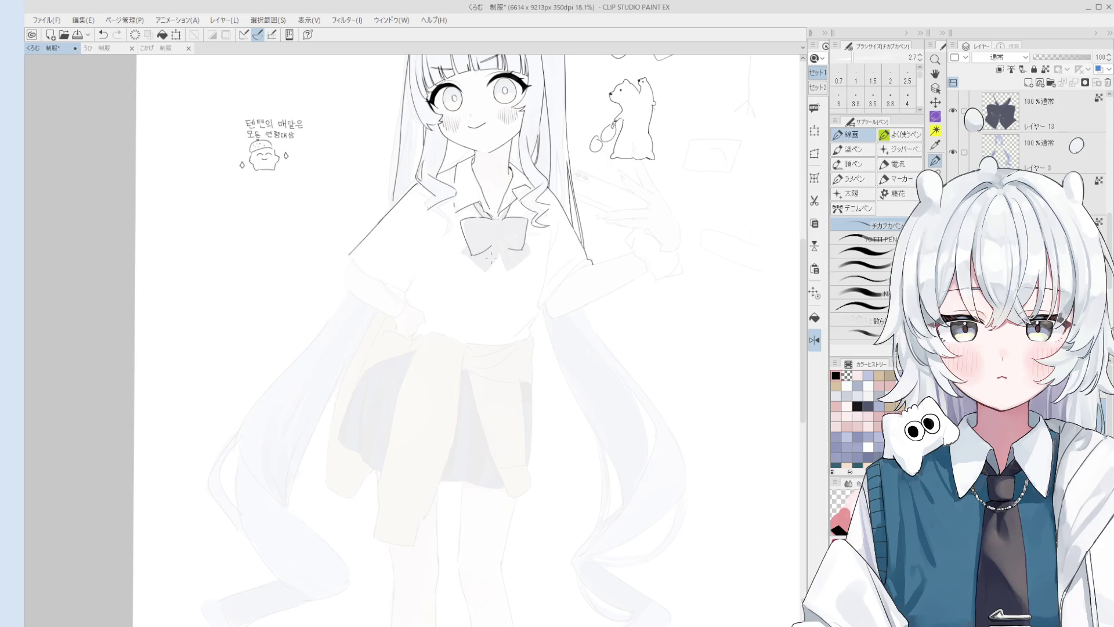
{"action": "key", "text": "."}
{"action": "mouse_move", "coordinate": [421, 200]}
{"action": "left_mouse_down"}
{"action": "mouse_move", "coordinate": [413, 278]}
{"action": "mouse_move", "coordinate": [429, 217]}
{"action": "mouse_move", "coordinate": [435, 265]}
{"action": "left_mouse_up"}
{"action": "key", "text": "ctrl+z"}
{"action": "key", "text": "ctrl+z"}
Step: Erase the old left shoulder line and draw a new one, thickening the pen slightly
{"action": "key", "text": "e"}
{"action": "left_click_drag", "start_coordinate": [368, 248], "coordinate": [409, 203]}
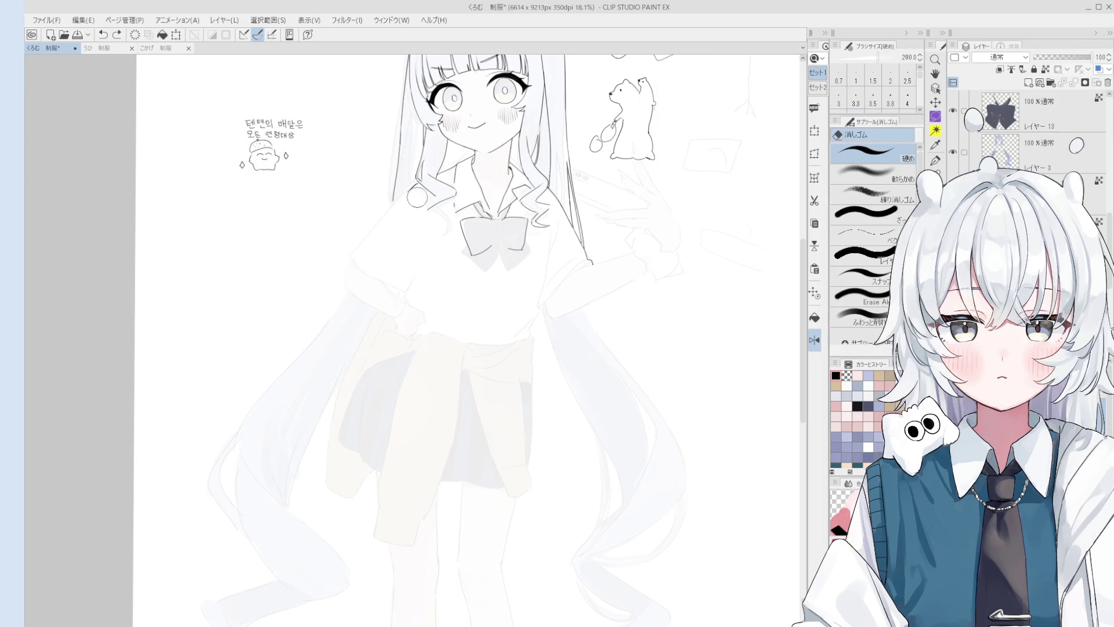
{"action": "key", "text": "p"}
{"action": "mouse_move", "coordinate": [347, 256]}
{"action": "left_mouse_down"}
{"action": "mouse_move", "coordinate": [405, 204]}
{"action": "mouse_move", "coordinate": [431, 203]}
{"action": "left_mouse_up"}
{"action": "key", "text": "bracketright"}
{"action": "key", "text": "bracketright"}
{"action": "key", "text": "bracketright"}
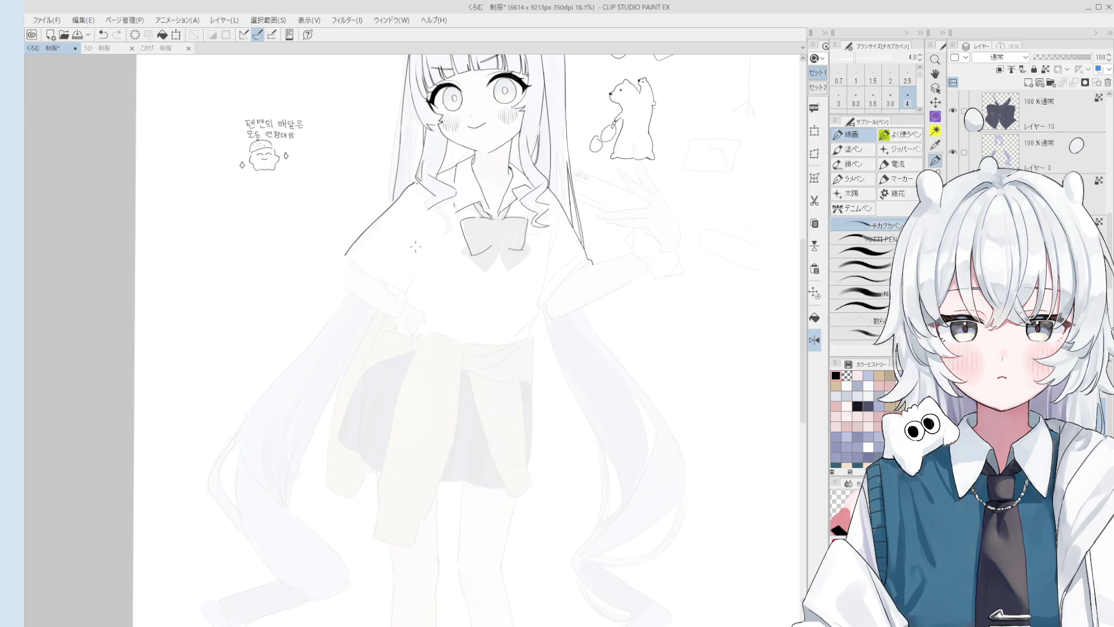
Step: Erase that line, flip the canvas, and redraw the shoulder at size 2.7 running further down
{"action": "key", "text": "e"}
{"action": "mouse_move", "coordinate": [347, 255]}
{"action": "left_mouse_down"}
{"action": "mouse_move", "coordinate": [400, 212]}
{"action": "mouse_move", "coordinate": [411, 187]}
{"action": "left_mouse_up"}
{"action": "key", "text": "p"}
{"action": "key", "text": "h"}
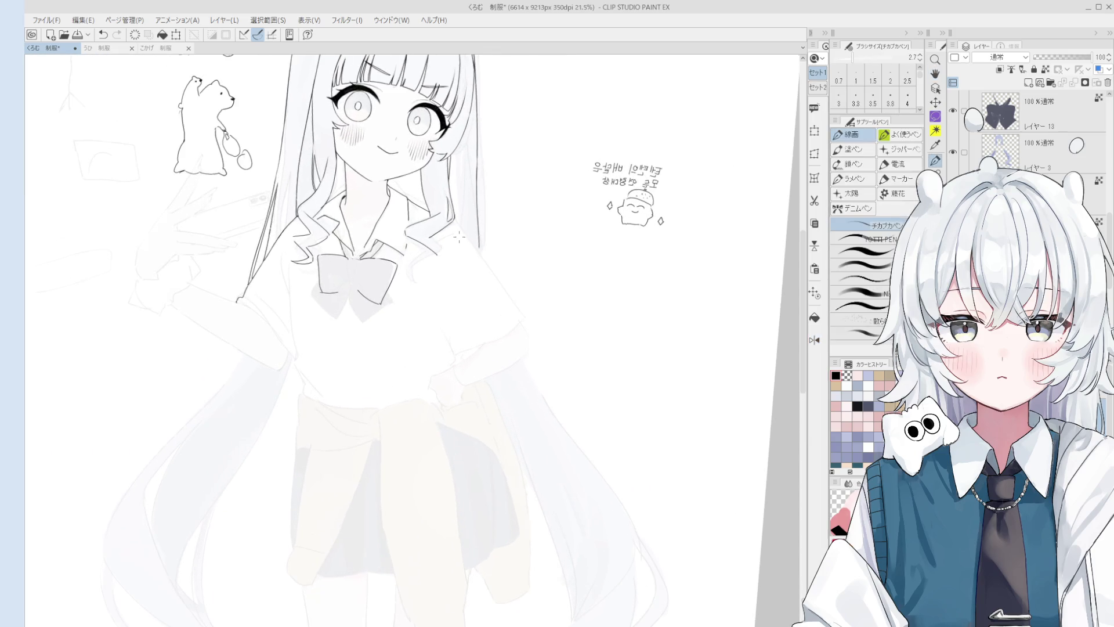
{"action": "key", "text": "]"}
{"action": "left_click_drag", "start_coordinate": [459, 232], "coordinate": [519, 305]}
{"action": "scroll", "coordinate": [465, 241], "scroll_direction": "down", "scroll_amount": 2}
{"action": "key", "text": "["}
{"action": "key", "text": "ctrl+z"}
{"action": "key", "text": "ctrl+z"}
{"action": "left_click_drag", "start_coordinate": [484, 259], "coordinate": [523, 310]}
{"action": "key", "text": "ctrl+z"}
{"action": "key", "text": "ctrl+z"}
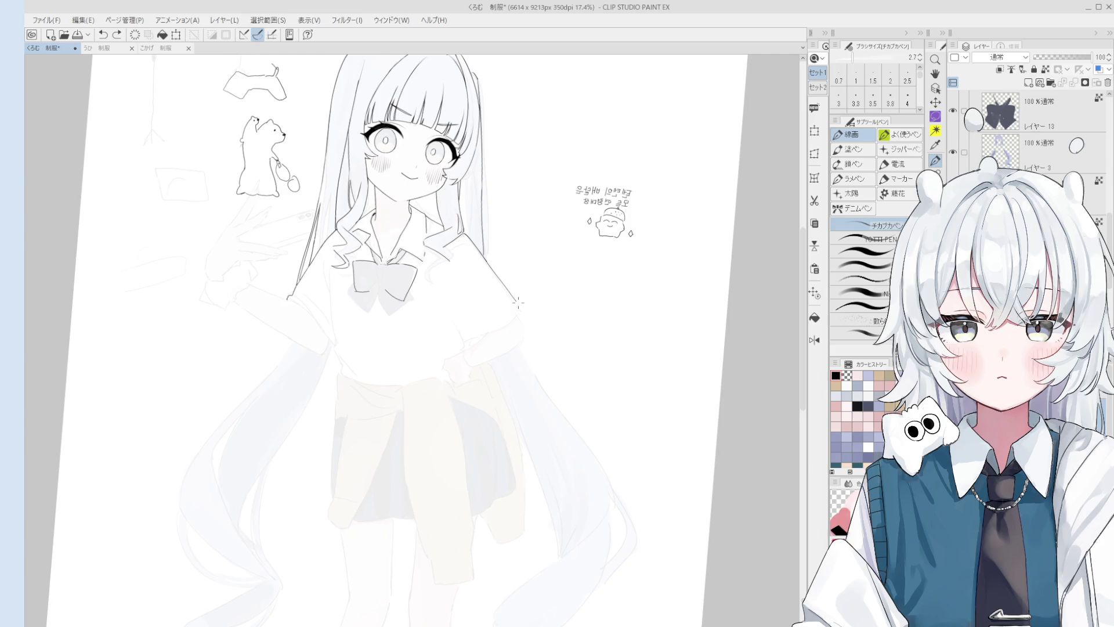
{"action": "scroll", "coordinate": [644, 149], "scroll_direction": "up", "scroll_amount": 5}
Step: Center on the caption mascot, undo its arm stroke, and draw a camera beside its face
{"action": "mouse_move", "coordinate": [644, 220]}
{"action": "left_mouse_down"}
{"action": "mouse_move", "coordinate": [628, 297]}
{"action": "mouse_move", "coordinate": [658, 329]}
{"action": "left_mouse_up"}
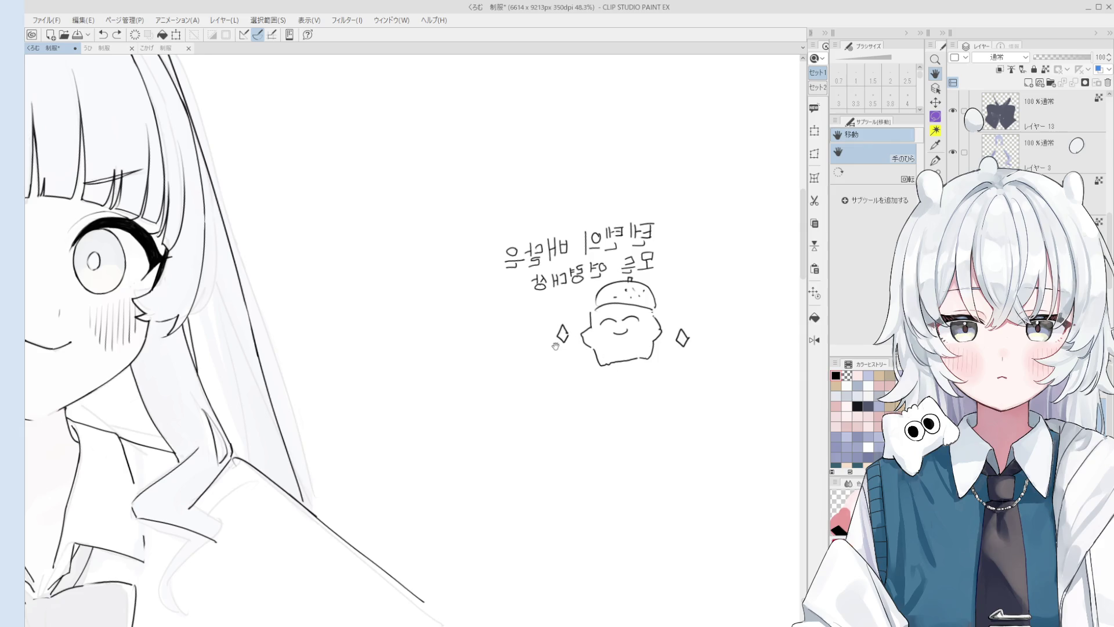
{"action": "mouse_move", "coordinate": [573, 328]}
{"action": "left_mouse_down"}
{"action": "mouse_move", "coordinate": [569, 352]}
{"action": "mouse_move", "coordinate": [560, 325]}
{"action": "left_mouse_up"}
{"action": "scroll", "coordinate": [575, 337], "scroll_direction": "up", "scroll_amount": 2}
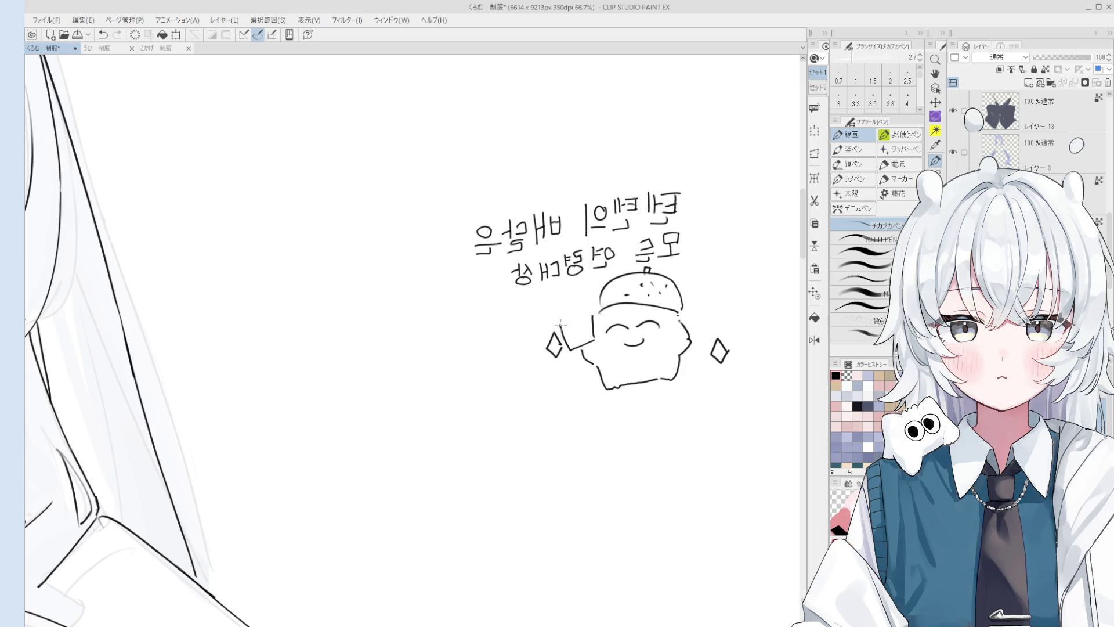
{"action": "key", "text": "ctrl+z"}
{"action": "mouse_move", "coordinate": [567, 325]}
{"action": "left_mouse_down"}
{"action": "mouse_move", "coordinate": [596, 340]}
{"action": "mouse_move", "coordinate": [571, 352]}
{"action": "mouse_move", "coordinate": [560, 326]}
{"action": "mouse_move", "coordinate": [577, 337]}
{"action": "left_mouse_up"}
{"action": "scroll", "coordinate": [571, 326], "scroll_direction": "up", "scroll_amount": 1}
{"action": "scroll", "coordinate": [635, 333], "scroll_direction": "down", "scroll_amount": 3}
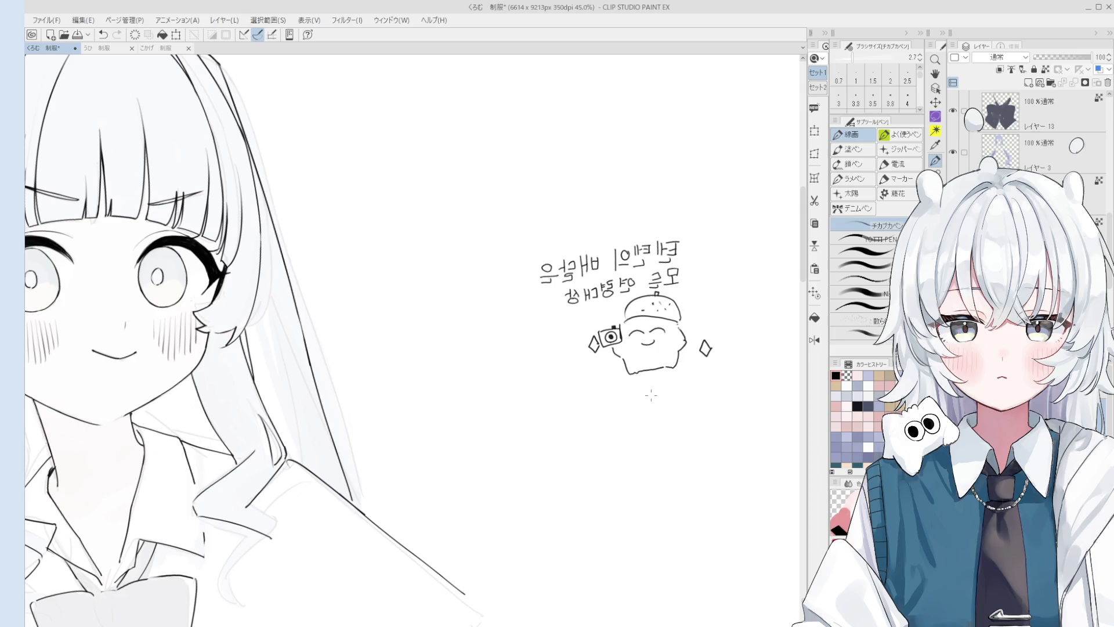
Step: Try face strokes and almond-shaped closed eyes on the mascot, then undo them
{"action": "scroll", "coordinate": [685, 368], "scroll_direction": "up", "scroll_amount": 5}
{"action": "mouse_move", "coordinate": [620, 347]}
{"action": "left_mouse_down"}
{"action": "mouse_move", "coordinate": [655, 319]}
{"action": "mouse_move", "coordinate": [615, 354]}
{"action": "mouse_move", "coordinate": [667, 330]}
{"action": "mouse_move", "coordinate": [633, 351]}
{"action": "left_mouse_up"}
{"action": "key", "text": "ctrl+z"}
{"action": "scroll", "coordinate": [651, 314], "scroll_direction": "up", "scroll_amount": 2}
{"action": "mouse_move", "coordinate": [634, 308]}
{"action": "left_mouse_down"}
{"action": "mouse_move", "coordinate": [674, 303]}
{"action": "mouse_move", "coordinate": [658, 312]}
{"action": "left_mouse_up"}
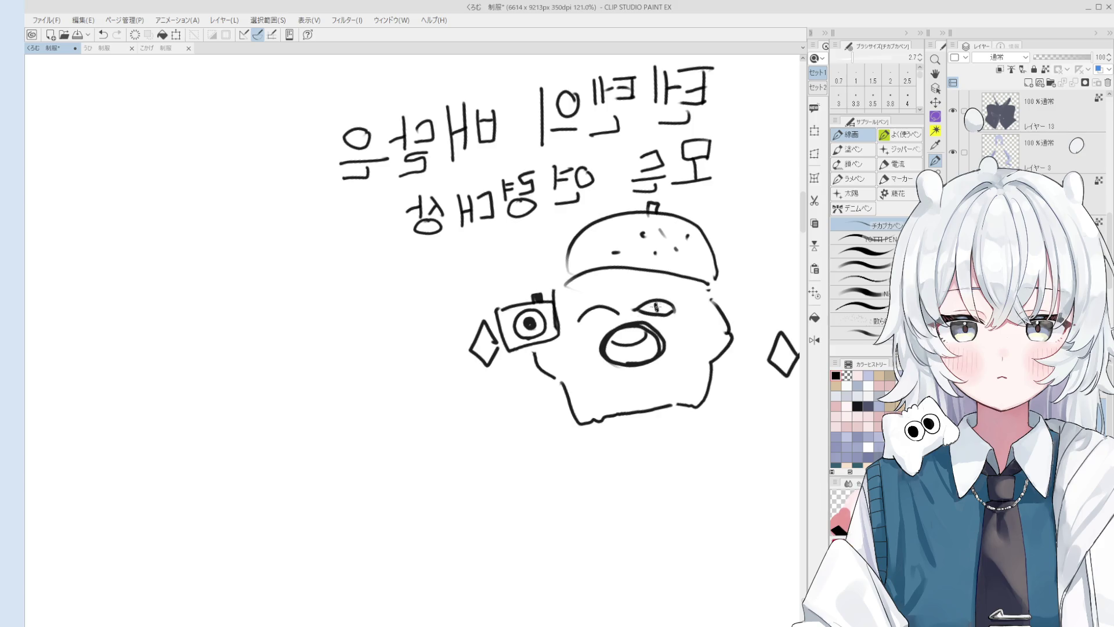
{"action": "mouse_move", "coordinate": [579, 321]}
{"action": "left_mouse_down"}
{"action": "mouse_move", "coordinate": [620, 316]}
{"action": "mouse_move", "coordinate": [603, 319]}
{"action": "left_mouse_up"}
{"action": "scroll", "coordinate": [676, 318], "scroll_direction": "down", "scroll_amount": 3}
{"action": "key", "text": "ctrl+z"}
{"action": "key", "text": "ctrl+z"}
{"action": "key", "text": "ctrl+z"}
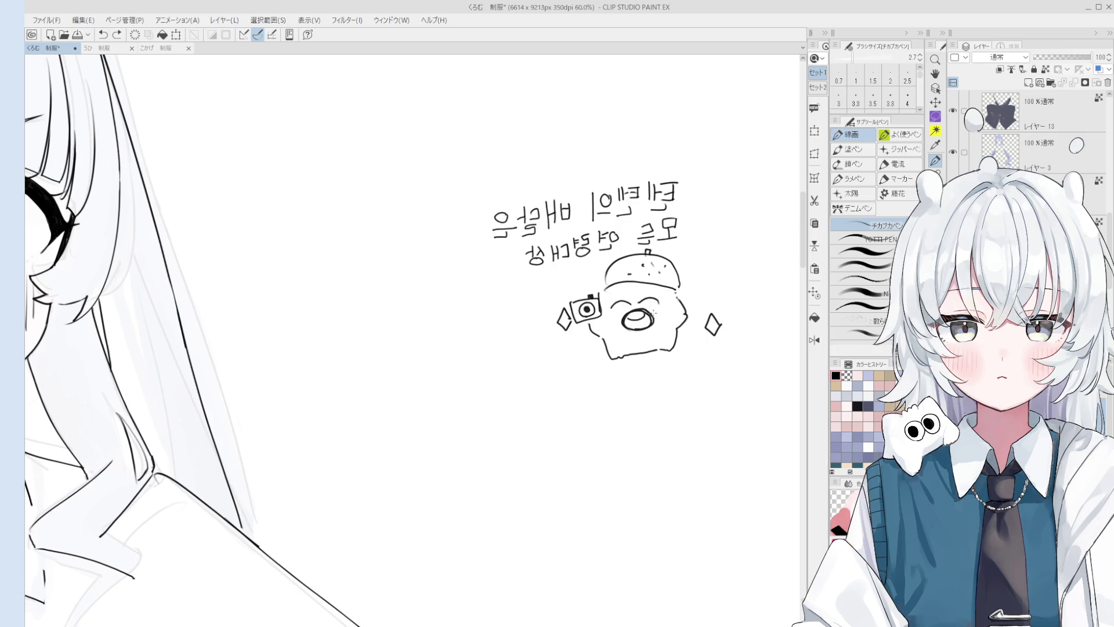
{"action": "scroll", "coordinate": [656, 310], "scroll_direction": "up", "scroll_amount": 2}
Step: Erase the mascot's old eye arches and return to the pen to redraw them
{"action": "key", "text": "e"}
{"action": "mouse_move", "coordinate": [664, 297]}
{"action": "left_mouse_down"}
{"action": "mouse_move", "coordinate": [589, 305]}
{"action": "mouse_move", "coordinate": [660, 299]}
{"action": "mouse_move", "coordinate": [625, 300]}
{"action": "mouse_move", "coordinate": [644, 298]}
{"action": "left_mouse_up"}
{"action": "key", "text": "p"}
{"action": "scroll", "coordinate": [638, 386], "scroll_direction": "down", "scroll_amount": 3}
{"action": "key", "text": "h"}
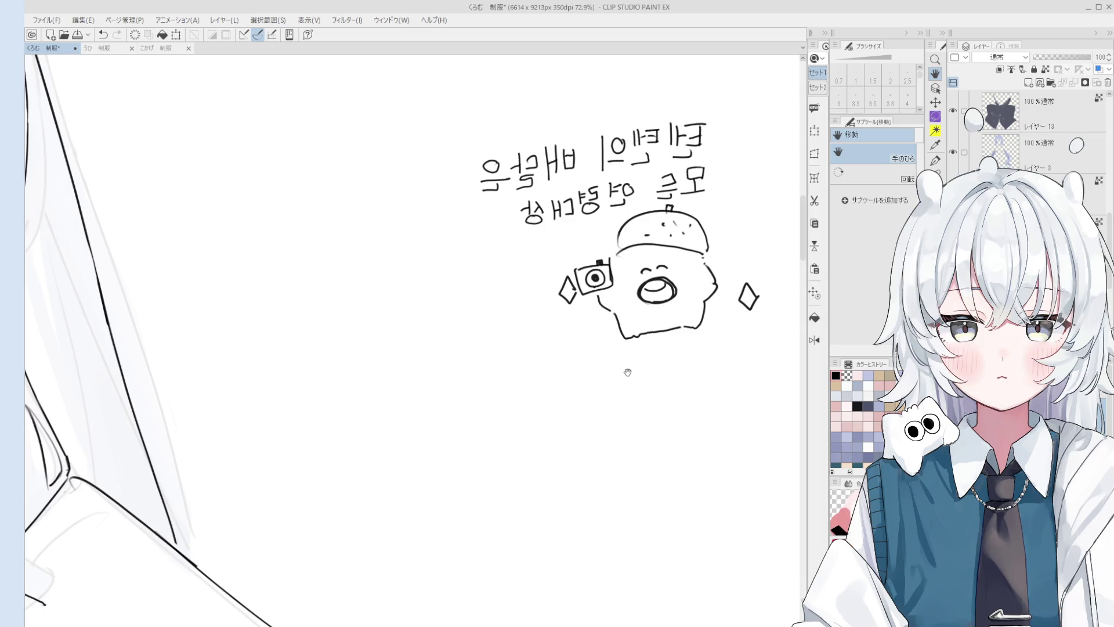
{"action": "scroll", "coordinate": [627, 372], "scroll_direction": "down", "scroll_amount": 8}
Step: Draw a pen curve down from the sleeve corner, then undo that first attempt
{"action": "left_click_drag", "start_coordinate": [580, 464], "coordinate": [551, 499]}
{"action": "scroll", "coordinate": [548, 489], "scroll_direction": "down", "scroll_amount": 2}
{"action": "scroll", "coordinate": [609, 429], "scroll_direction": "up", "scroll_amount": 2}
{"action": "key", "text": "p"}
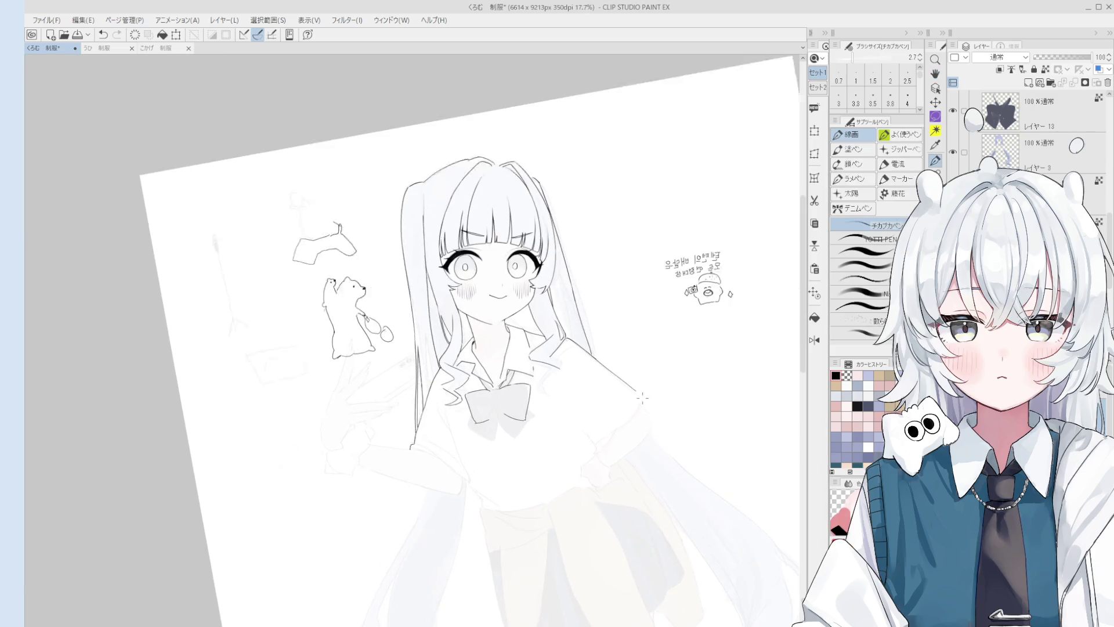
{"action": "mouse_move", "coordinate": [638, 395]}
{"action": "left_mouse_down"}
{"action": "mouse_move", "coordinate": [632, 429]}
{"action": "mouse_move", "coordinate": [631, 413]}
{"action": "mouse_move", "coordinate": [600, 449]}
{"action": "left_mouse_up"}
{"action": "key", "text": "ctrl+z"}
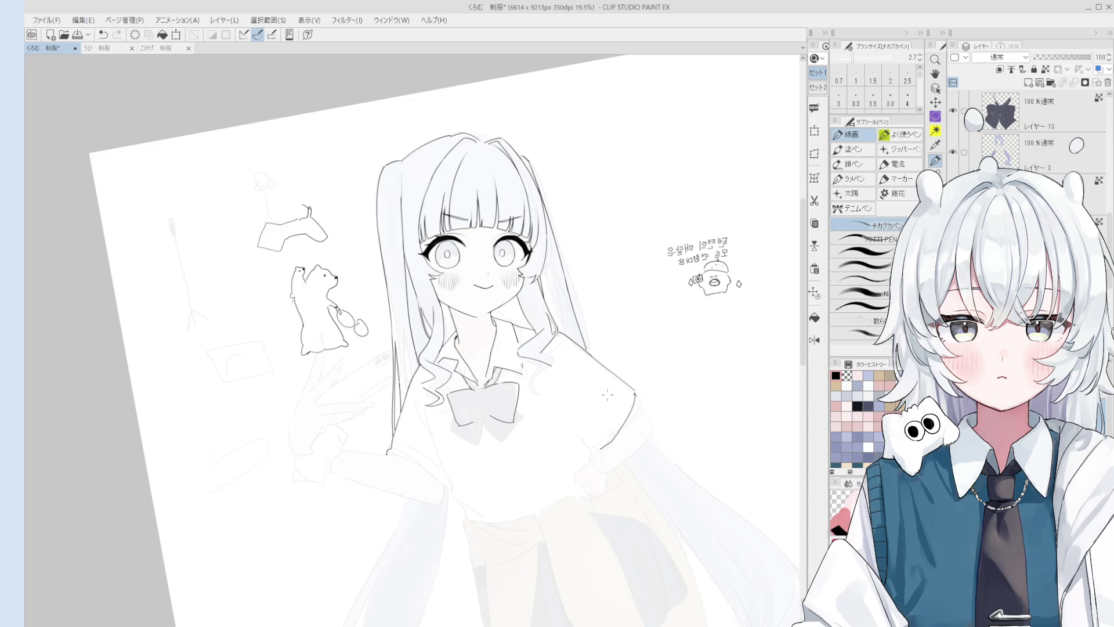
Step: Frame the whole figure, fade the pale overlay to 30% opacity, and select the line-art layer
{"action": "key", "text": "h"}
{"action": "scroll", "coordinate": [607, 395], "scroll_direction": "down", "scroll_amount": 1}
{"action": "left_click_drag", "start_coordinate": [644, 417], "coordinate": [651, 386]}
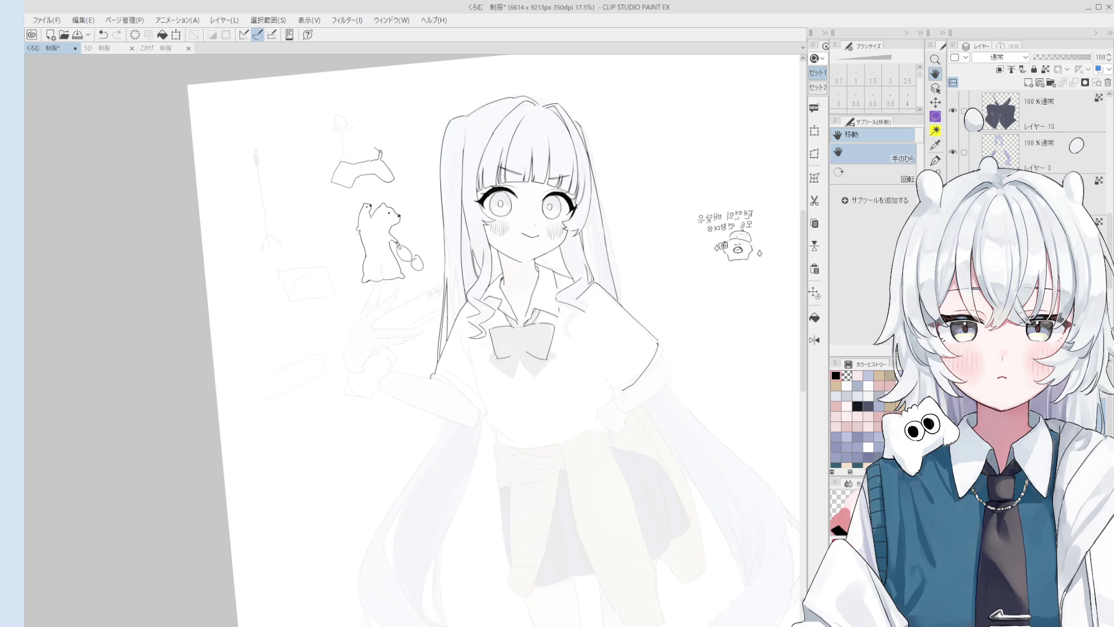
{"action": "left_click", "coordinate": [1051, 57]}
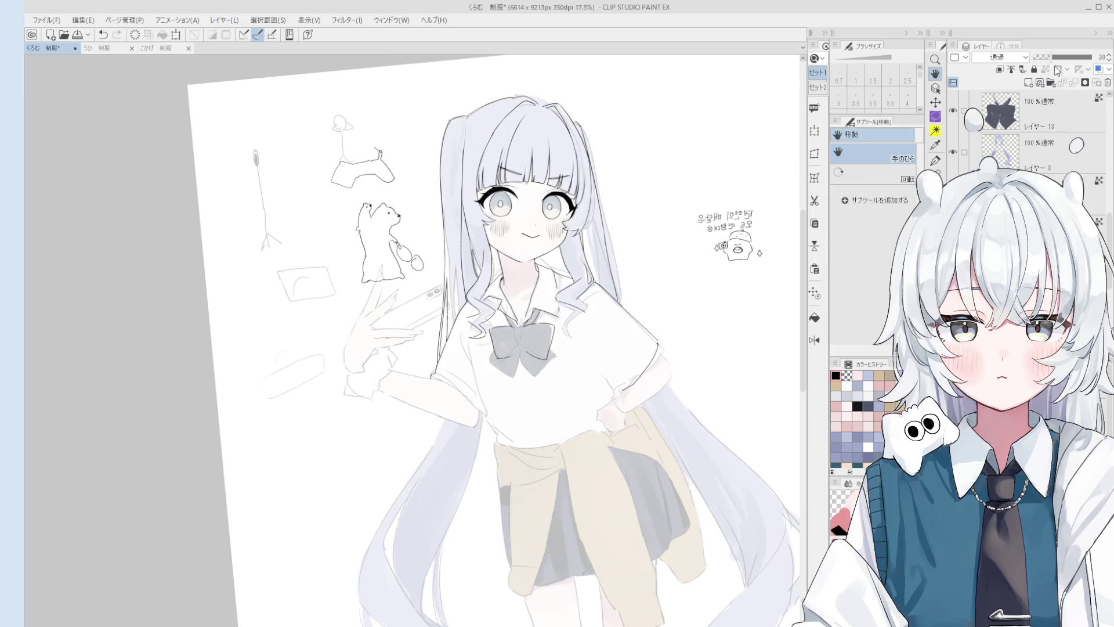
{"action": "left_click", "coordinate": [1025, 103]}
Step: Erase the stray right sleeve outline with the hard eraser, shrinking it to size 60
{"action": "key", "text": "e"}
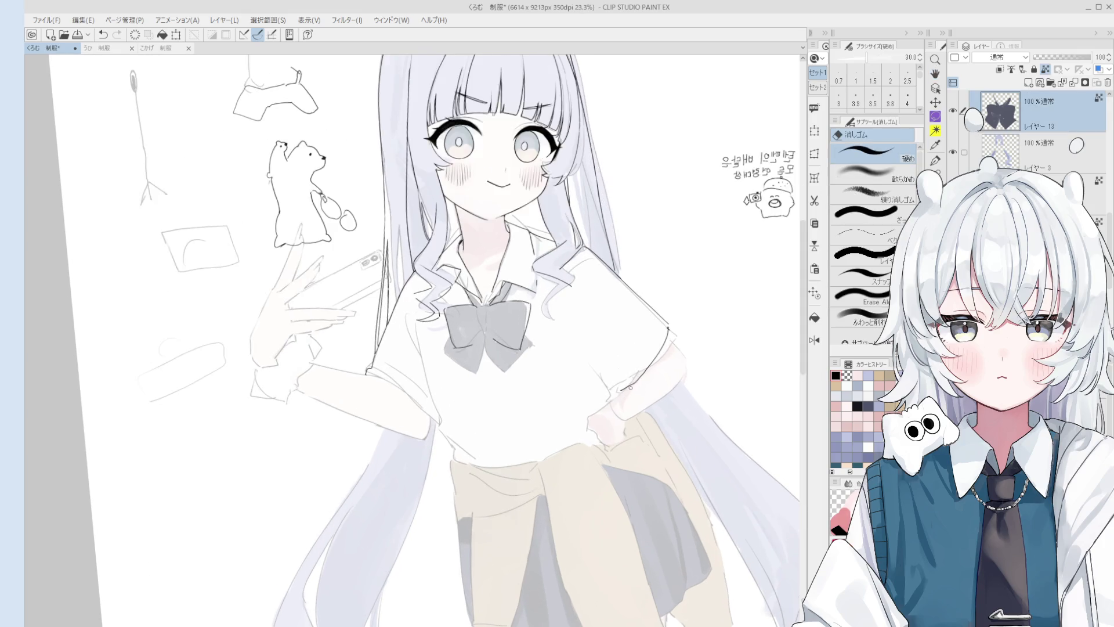
{"action": "scroll", "coordinate": [637, 389], "scroll_direction": "up", "scroll_amount": 2}
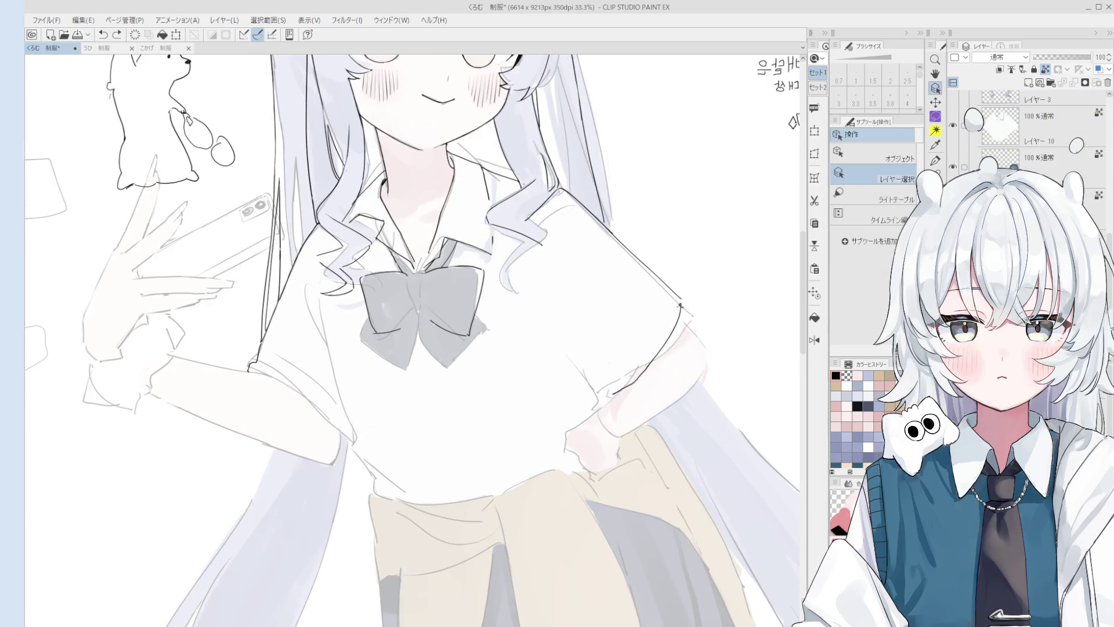
{"action": "left_click_drag", "start_coordinate": [679, 298], "coordinate": [600, 406]}
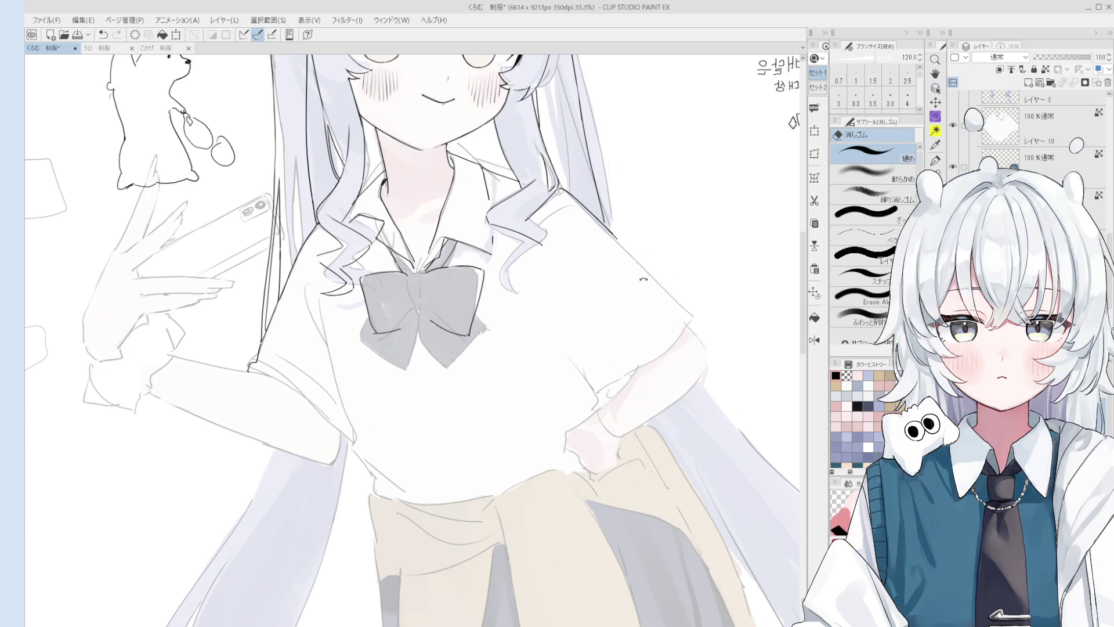
{"action": "key", "text": "minus"}
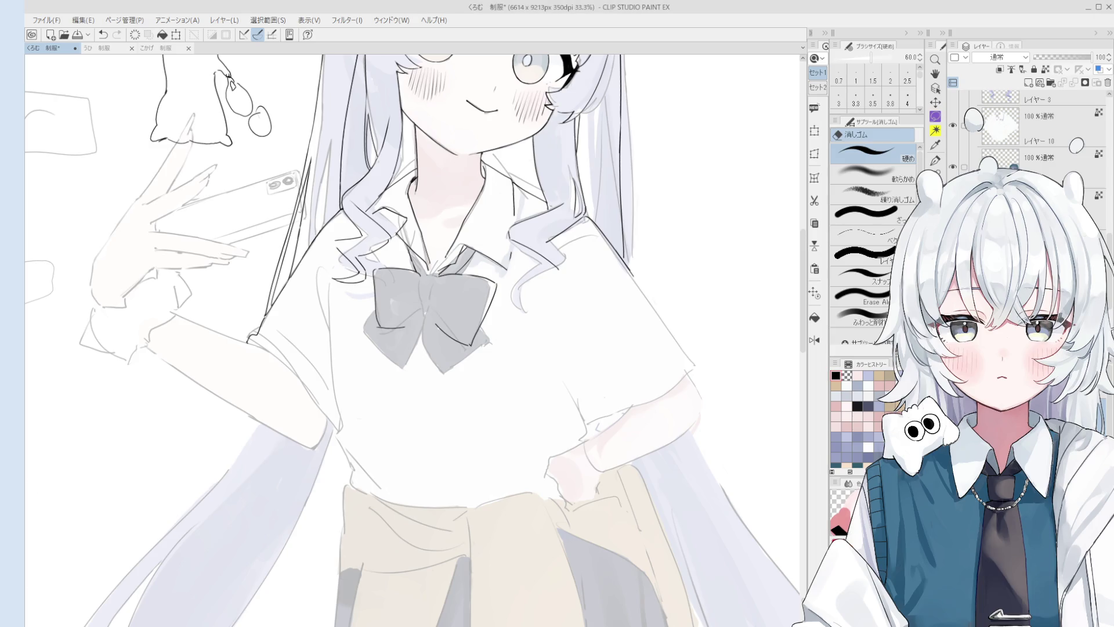
{"action": "scroll", "coordinate": [406, 427], "scroll_direction": "down", "scroll_amount": 3}
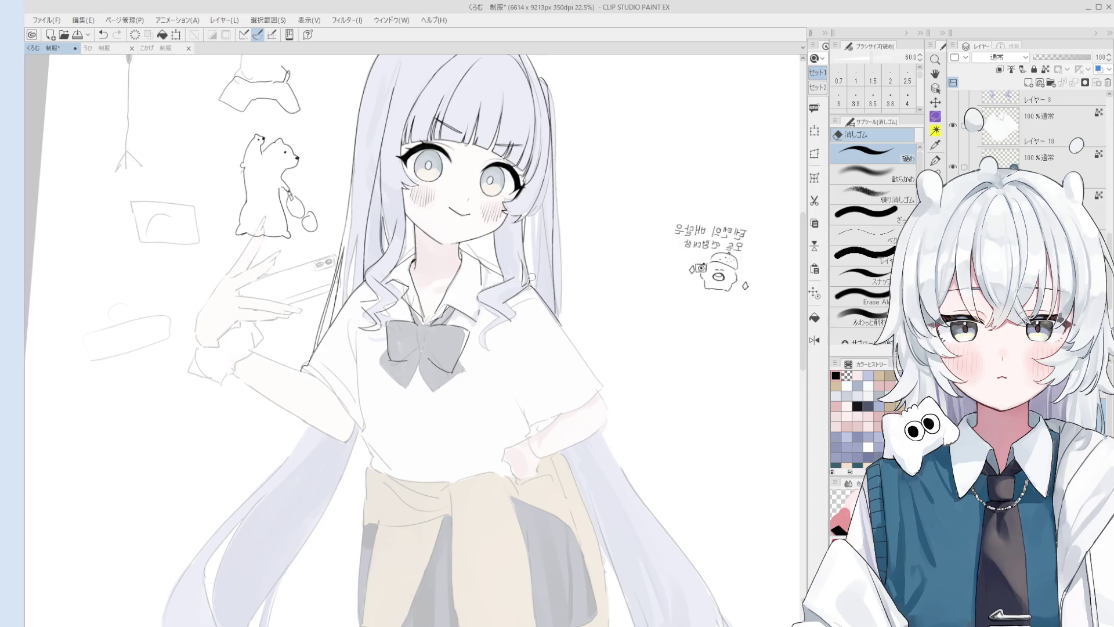